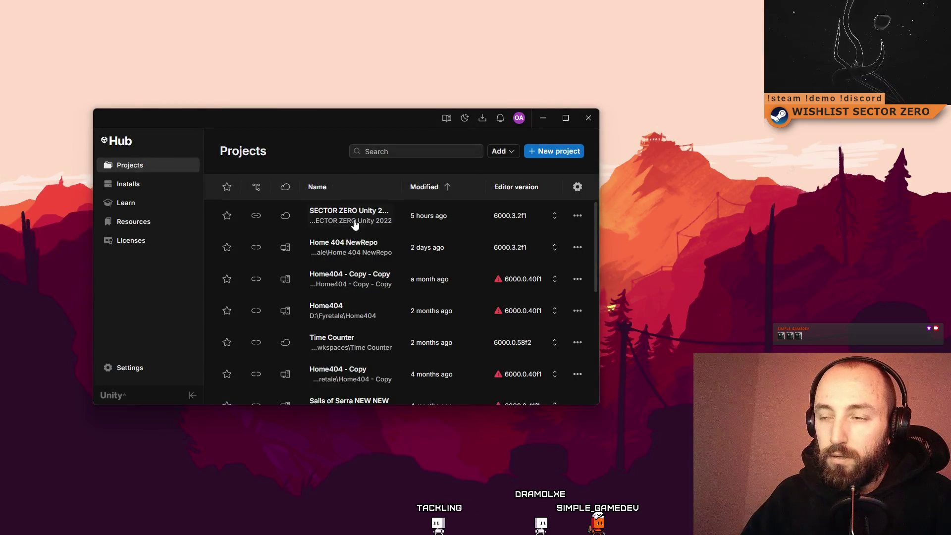
# Open the SECTOR ZERO Unity 2022 project from the Unity Hub Projects list.
pyautogui.click(366, 218)
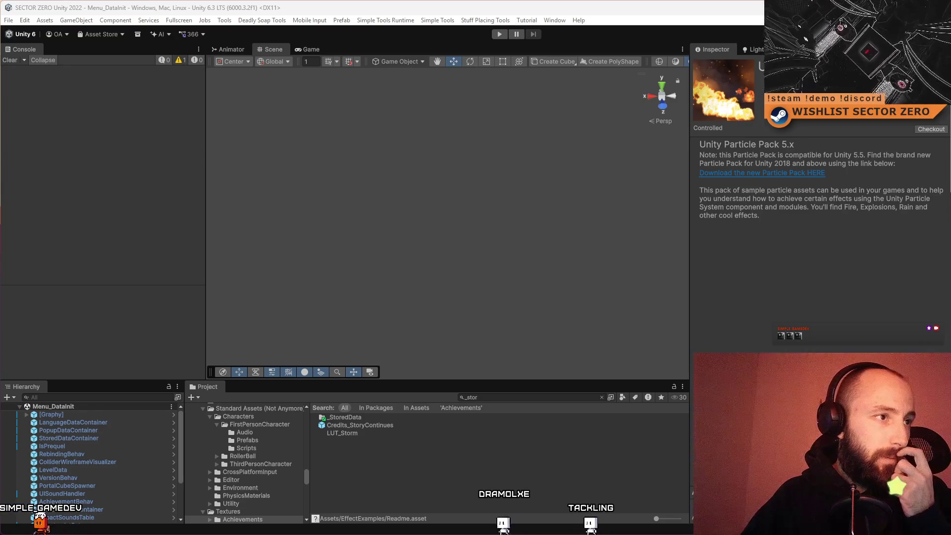
# Locate the ACH_ALTERNATIVE_APPROACH_A texture and bring up the Achievements folder's context menu.
pyautogui.click(508, 431)
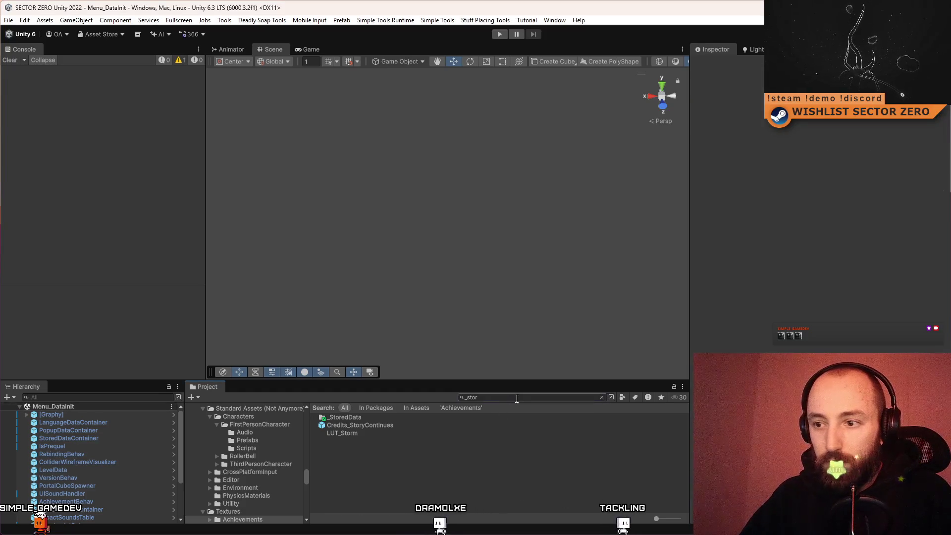
pyautogui.write('achi')
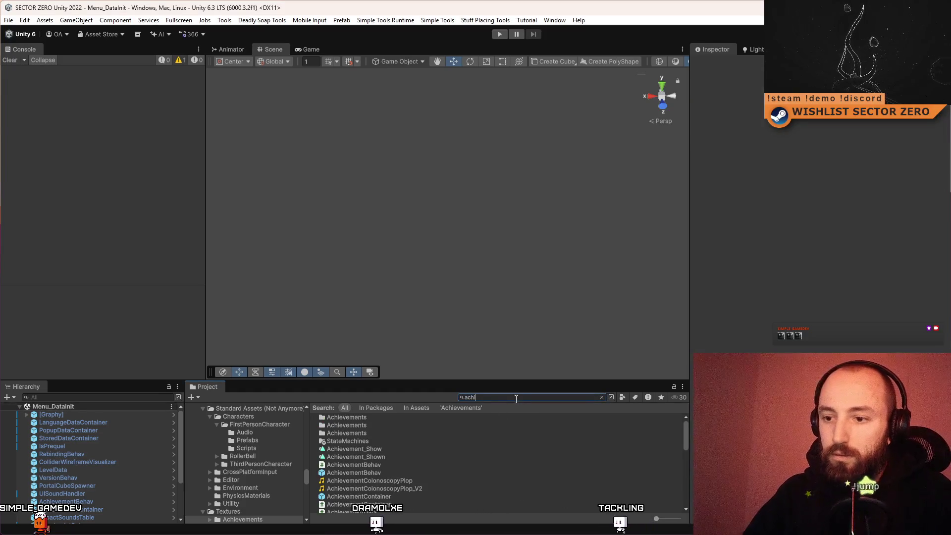
pyautogui.click(367, 450)
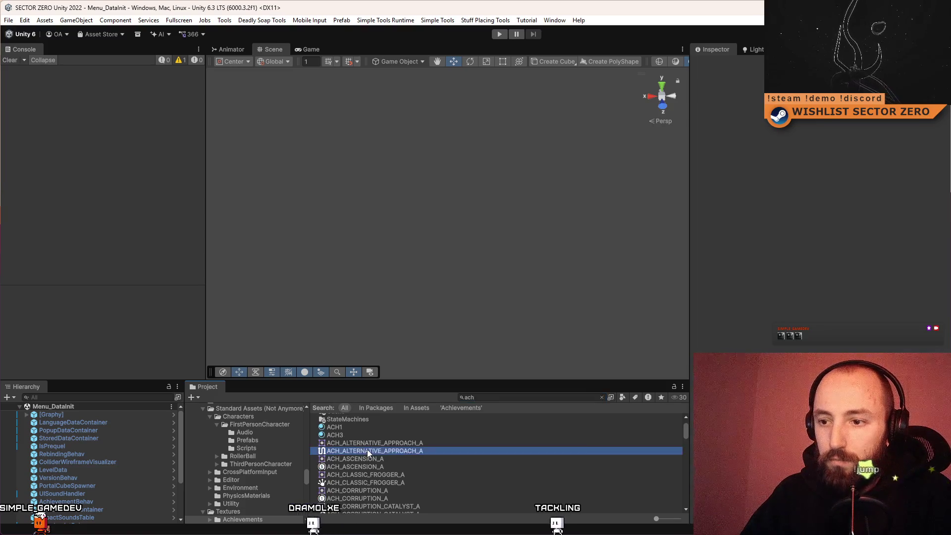
pyautogui.click(497, 398)
pyautogui.press('BackSpace')
pyautogui.press('BackSpace')
pyautogui.press('BackSpace')
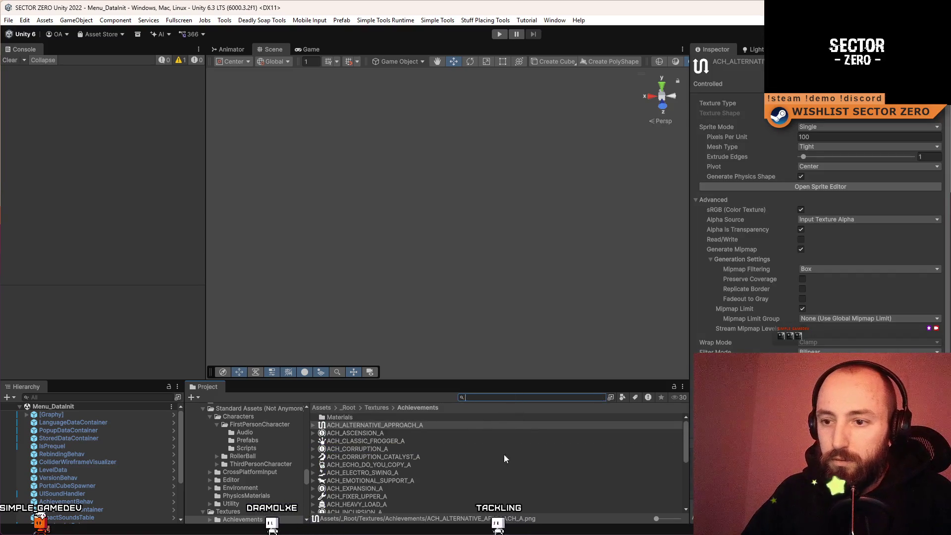
pyautogui.scroll(2, 503, 453)
pyautogui.rightClick(486, 494)
# Show the Achievements folder in Explorer, check the Group 108–119 PNGs, and return to Unity.
pyautogui.click(564, 167)
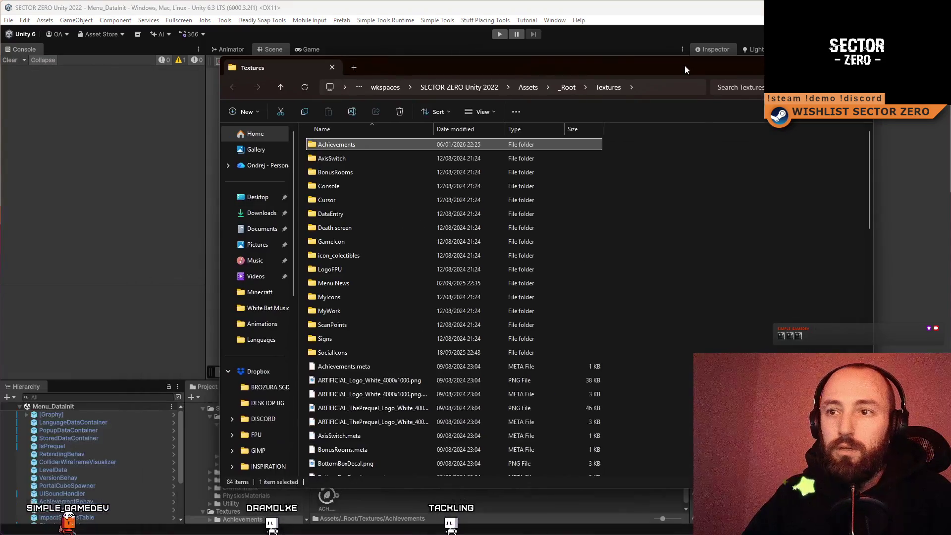
pyautogui.doubleClick(352, 143)
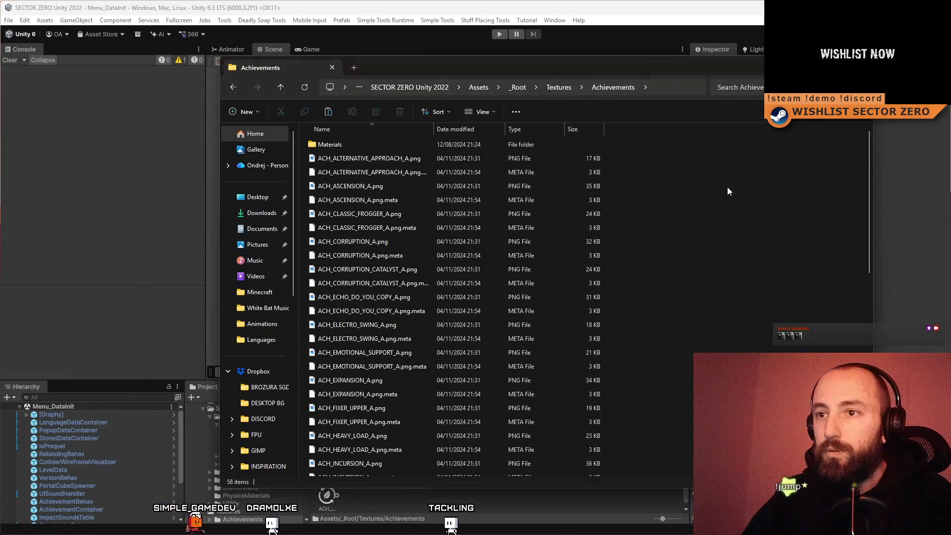
pyautogui.scroll(-15, 718, 263)
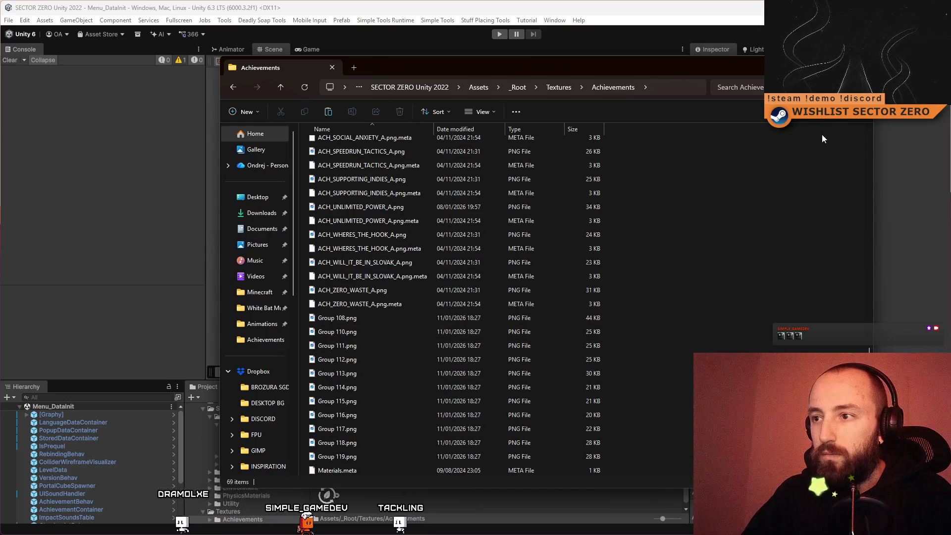
pyautogui.hotkey('alt', 'Tab')
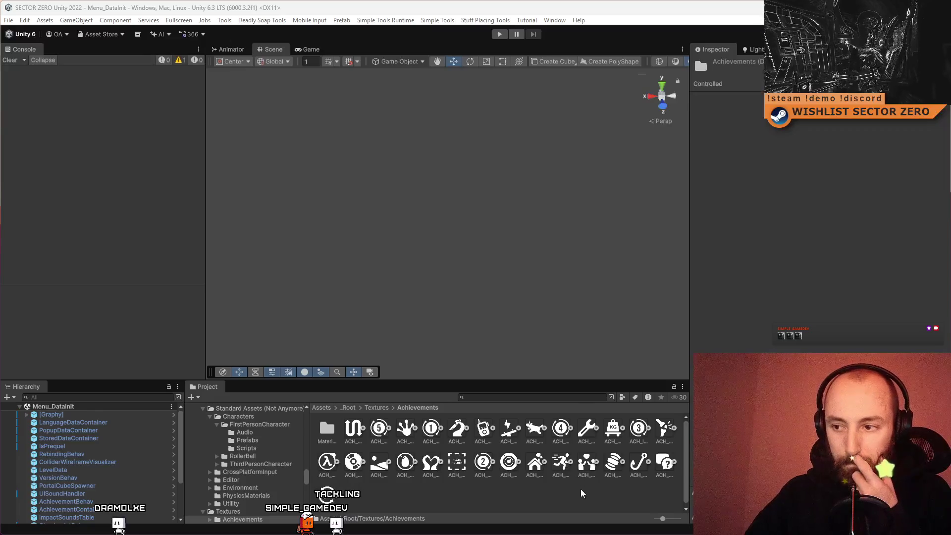
# Set the texture type of all 11 new Group icons to Sprite.
pyautogui.click(577, 490)
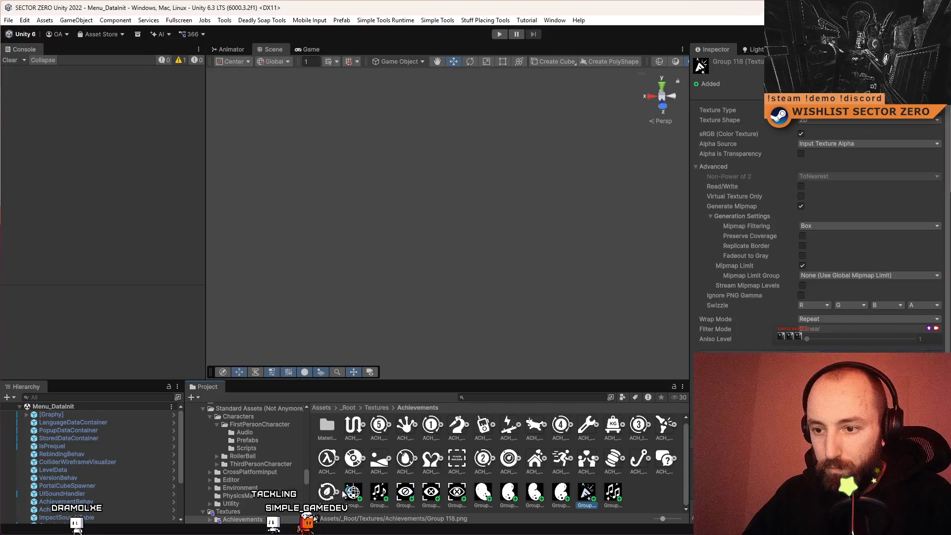
pyautogui.click(359, 463)
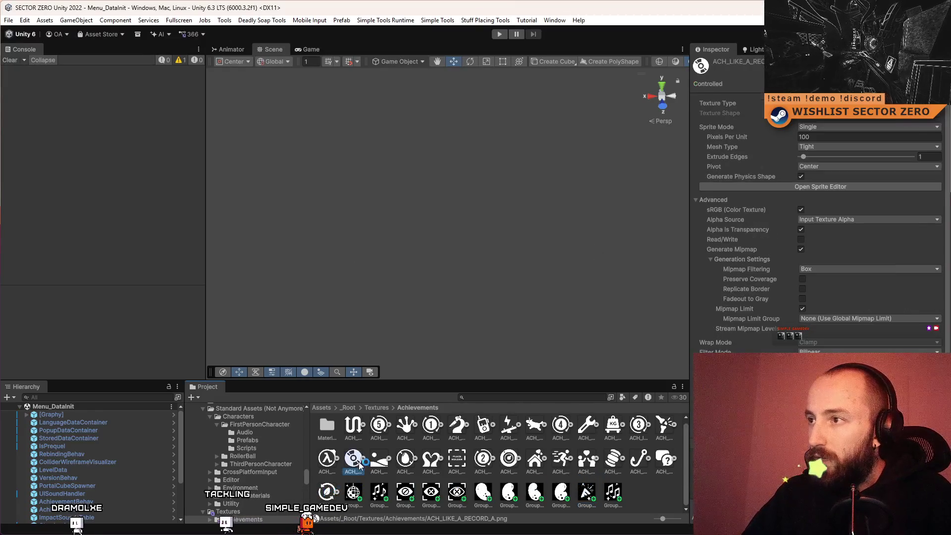
pyautogui.click(354, 492)
pyautogui.keyDown('shift'); pyautogui.click(612, 492); pyautogui.keyUp('shift')
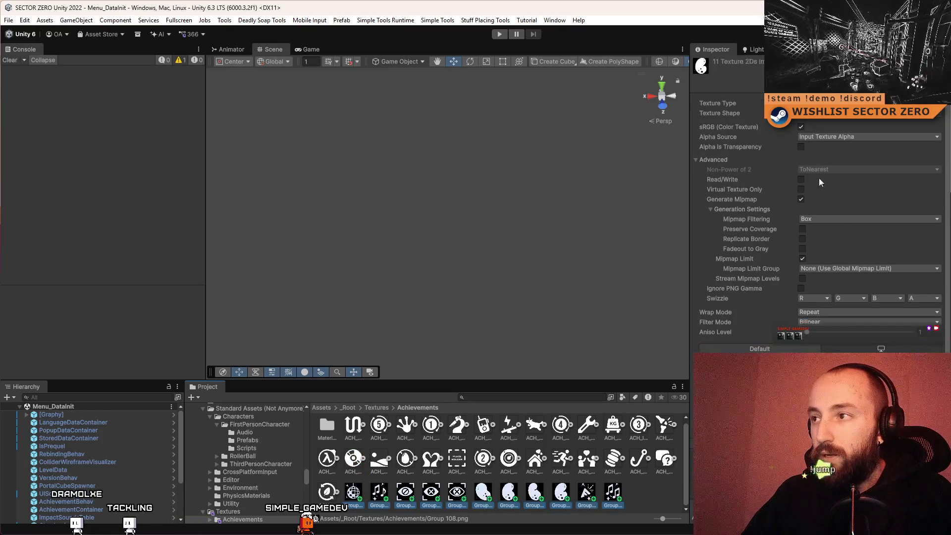
pyautogui.click(841, 103)
pyautogui.click(842, 147)
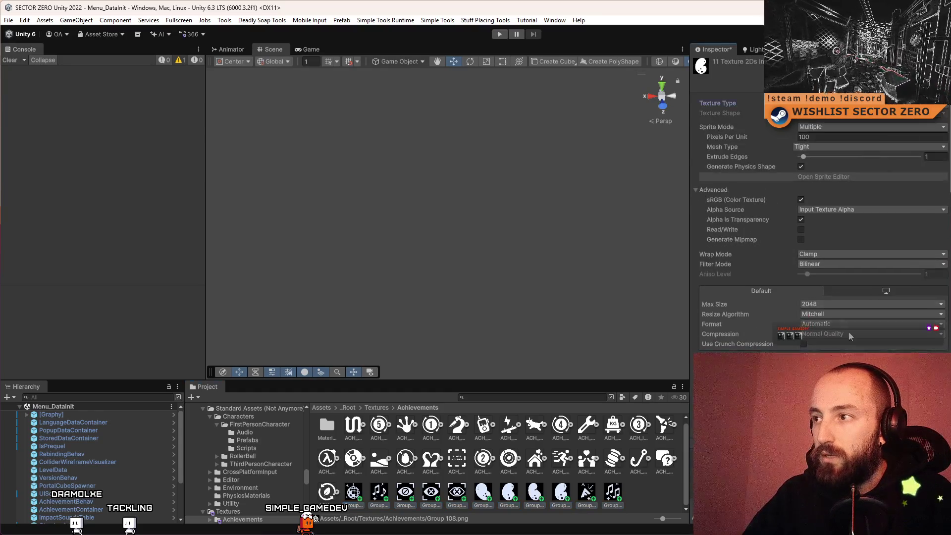
# Set the Group icons' sprite mode to Single and apply the import settings.
pyautogui.click(326, 491)
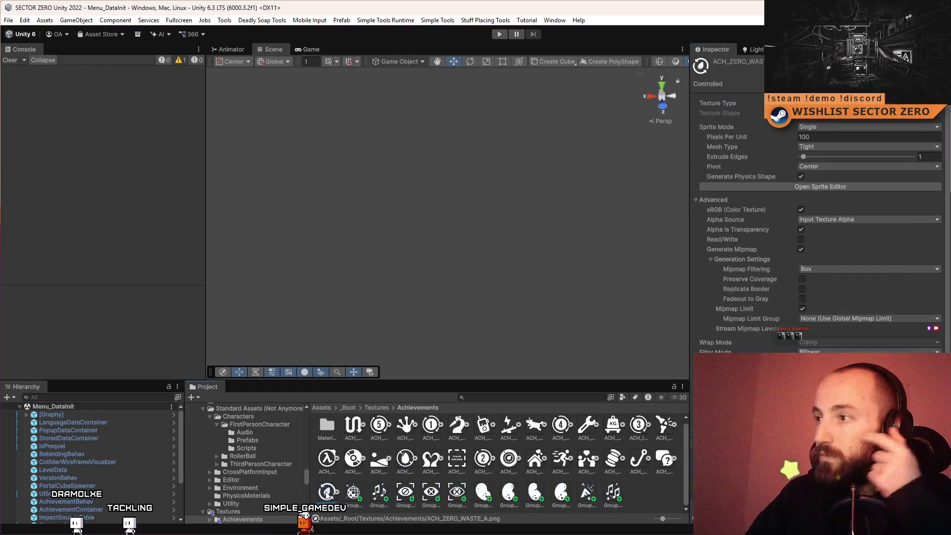
pyautogui.click(352, 492)
pyautogui.keyDown('shift'); pyautogui.click(612, 492); pyautogui.keyUp('shift')
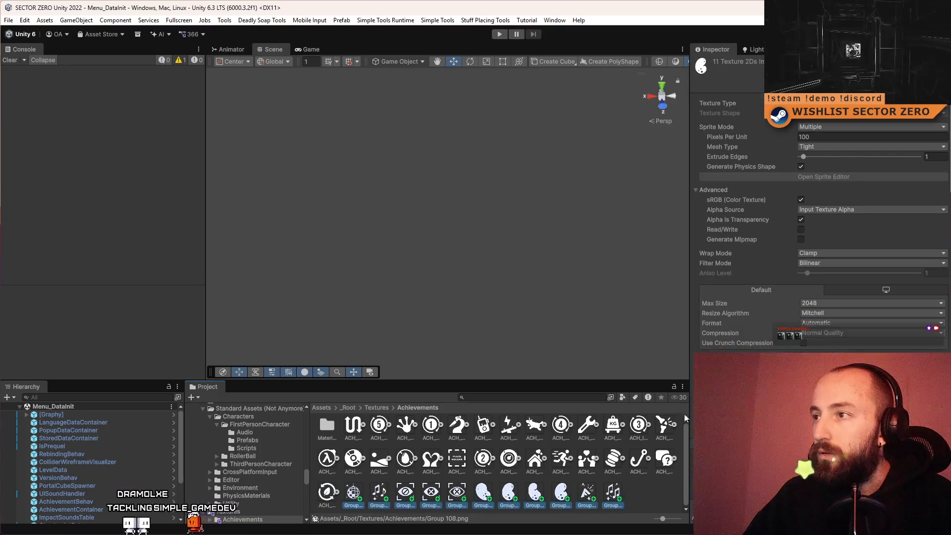
pyautogui.click(821, 127)
pyautogui.click(832, 138)
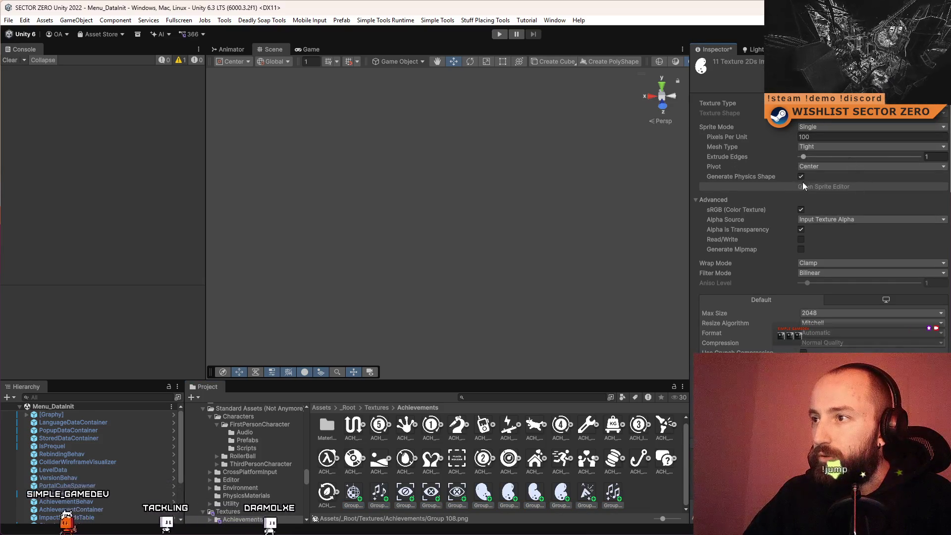
pyautogui.hotkey('ctrl', 's')
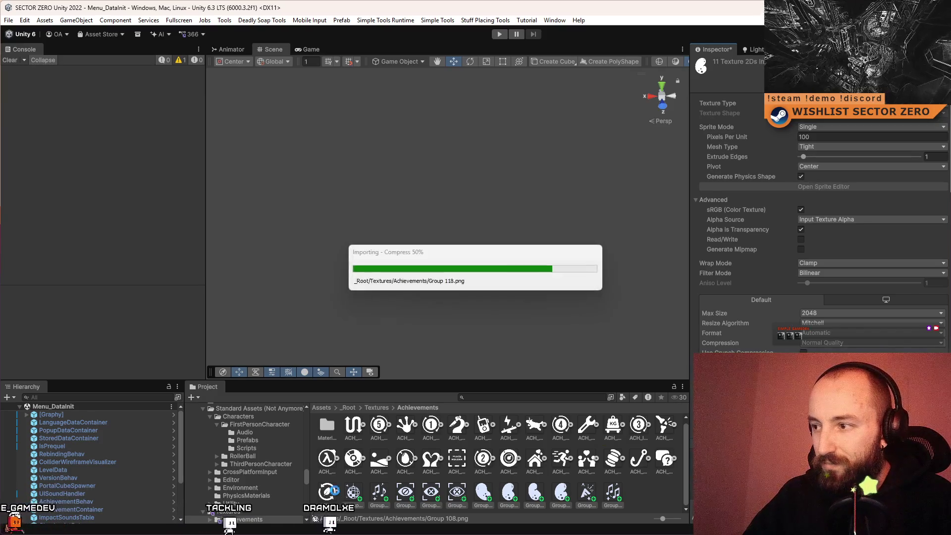
# Match ACH_ZERO_WASTE_A by enabling mipmap generation on the Group textures.
pyautogui.click(328, 493)
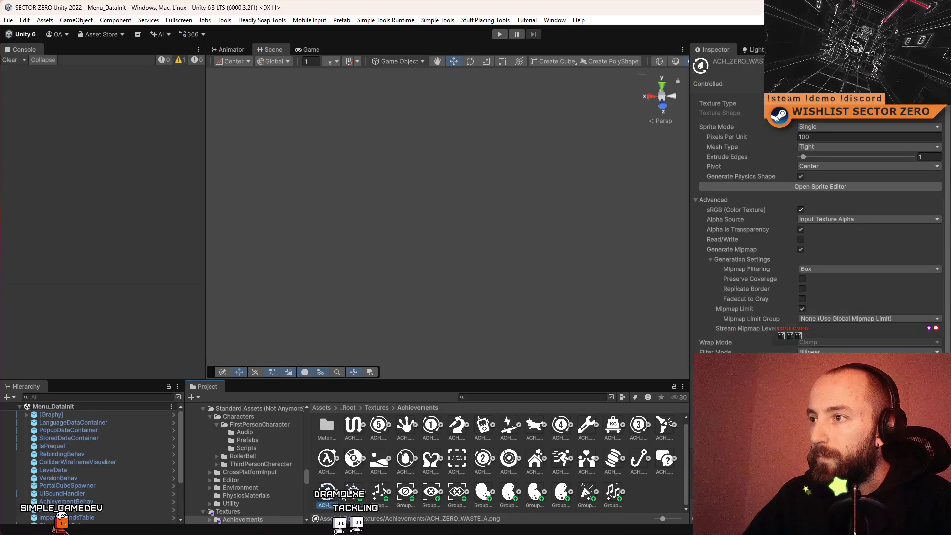
pyautogui.press('Right')
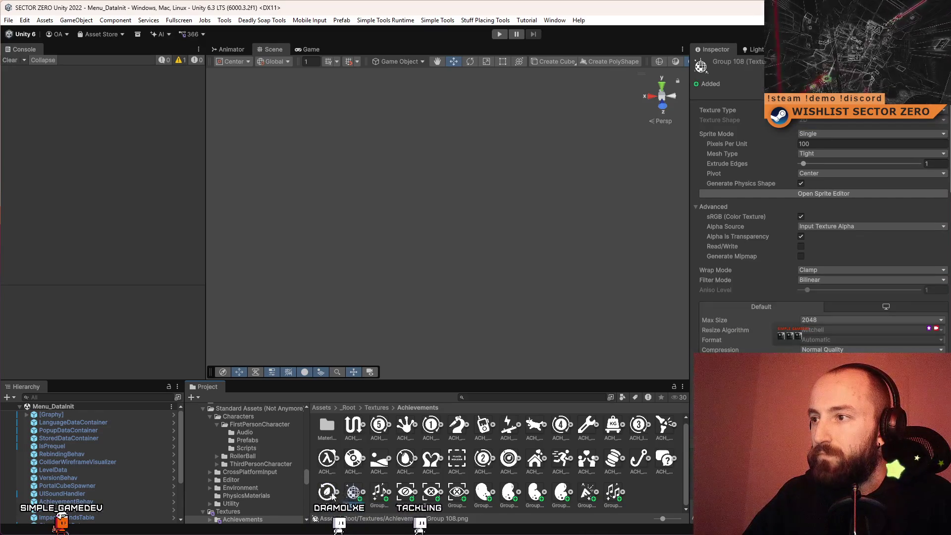
pyautogui.click(328, 493)
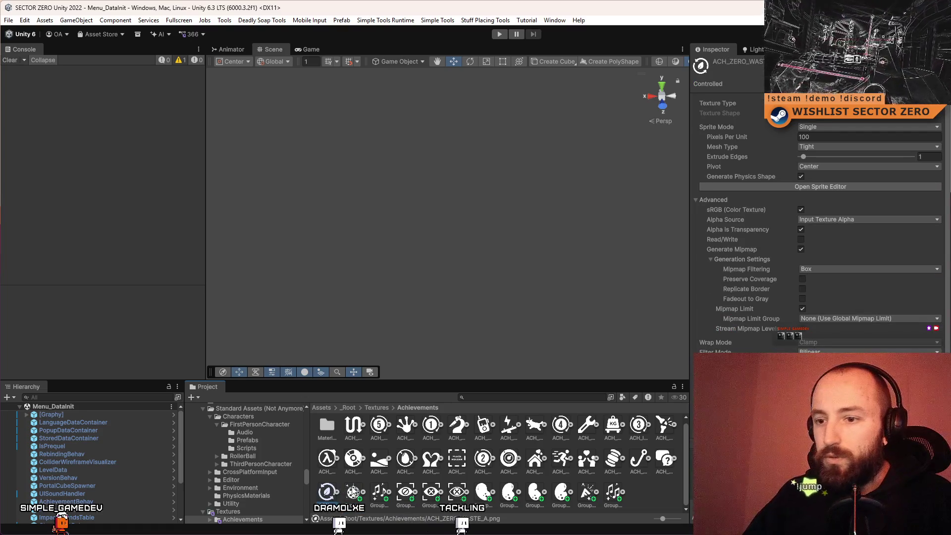
pyautogui.click(353, 493)
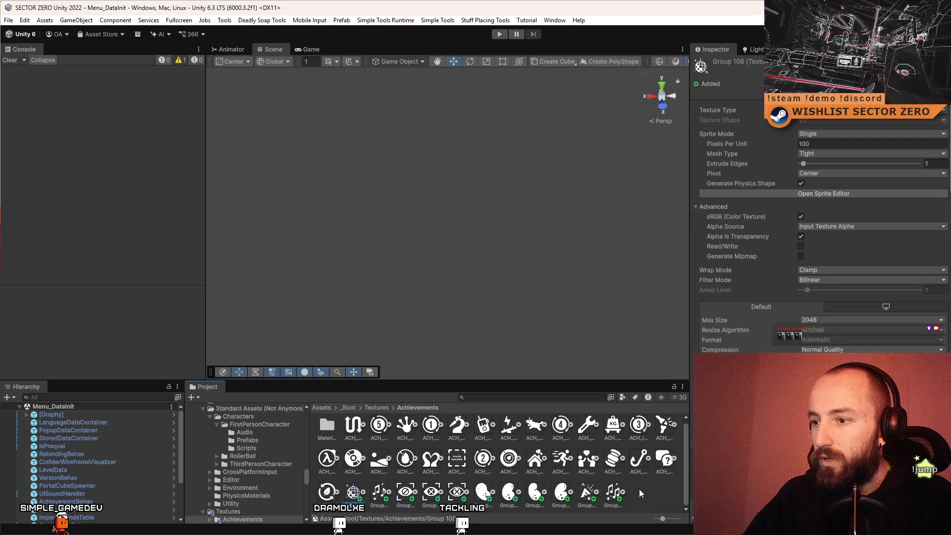
pyautogui.keyDown('shift'); pyautogui.click(613, 493); pyautogui.keyUp('shift')
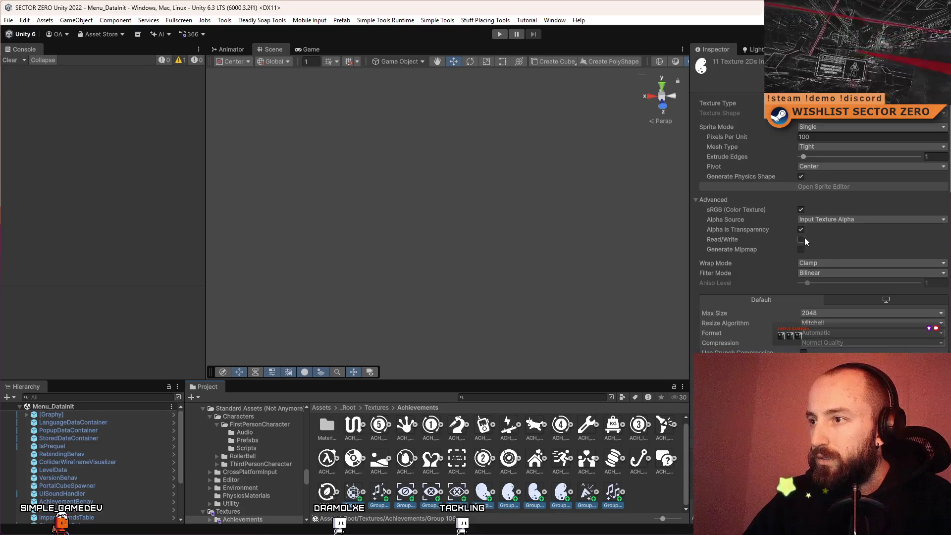
pyautogui.click(800, 249)
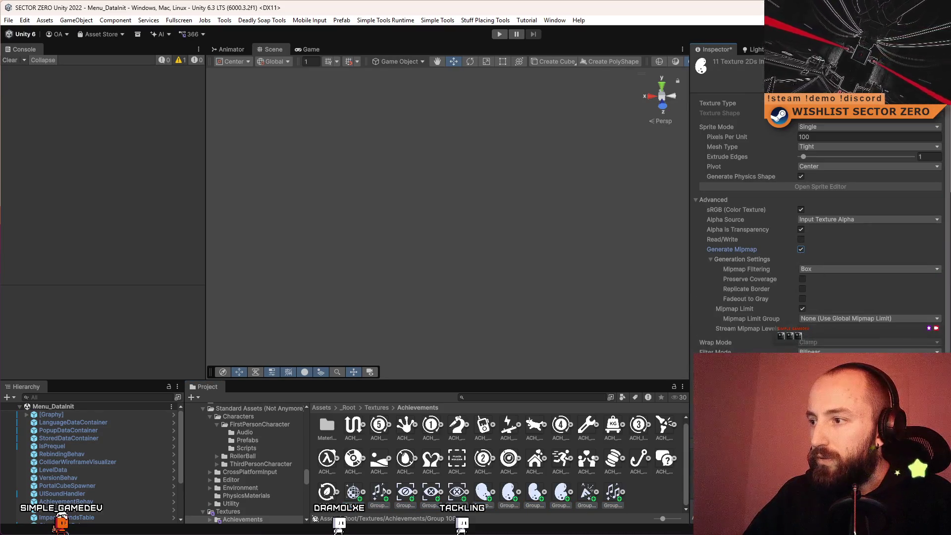
pyautogui.scroll(-2, 800, 253)
pyautogui.click(327, 493)
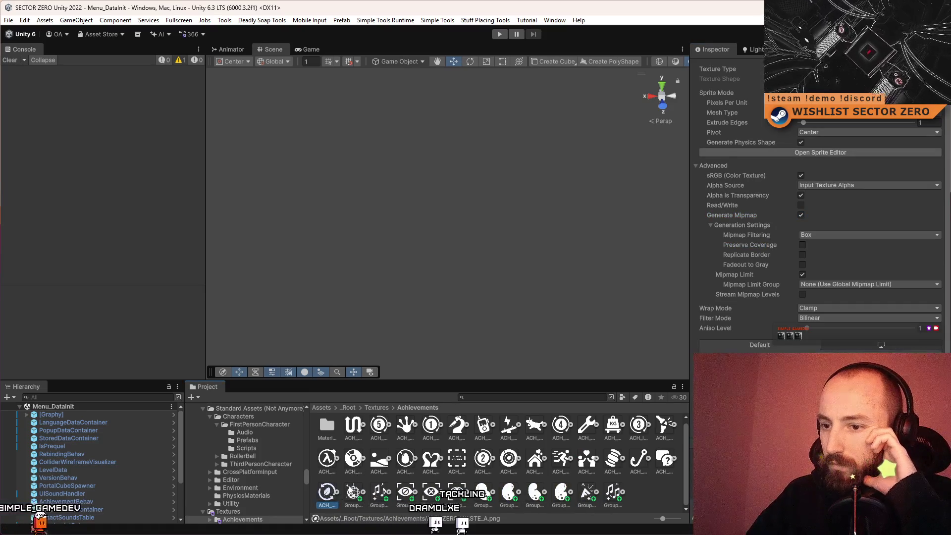
# Reselect the Group icons, apply the changed import settings, then deselect them.
pyautogui.click(343, 491)
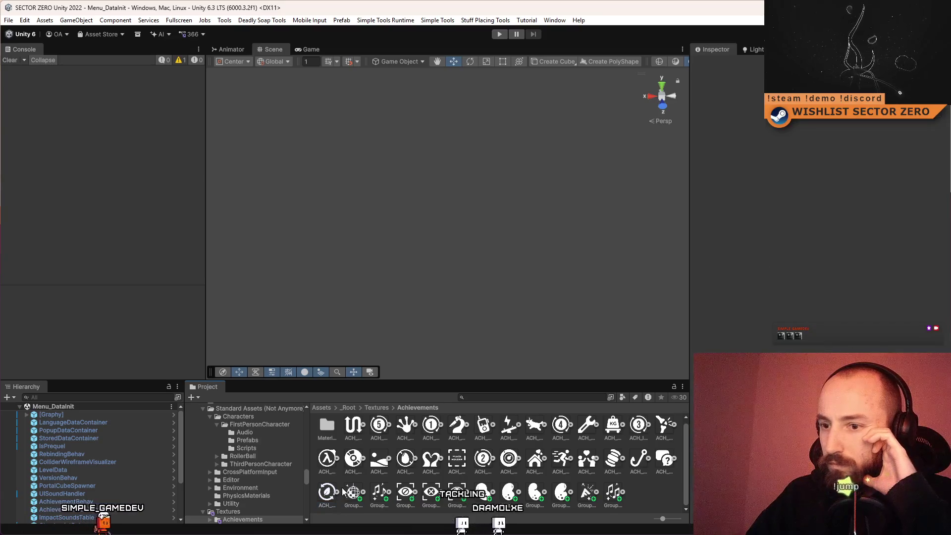
pyautogui.click(331, 492)
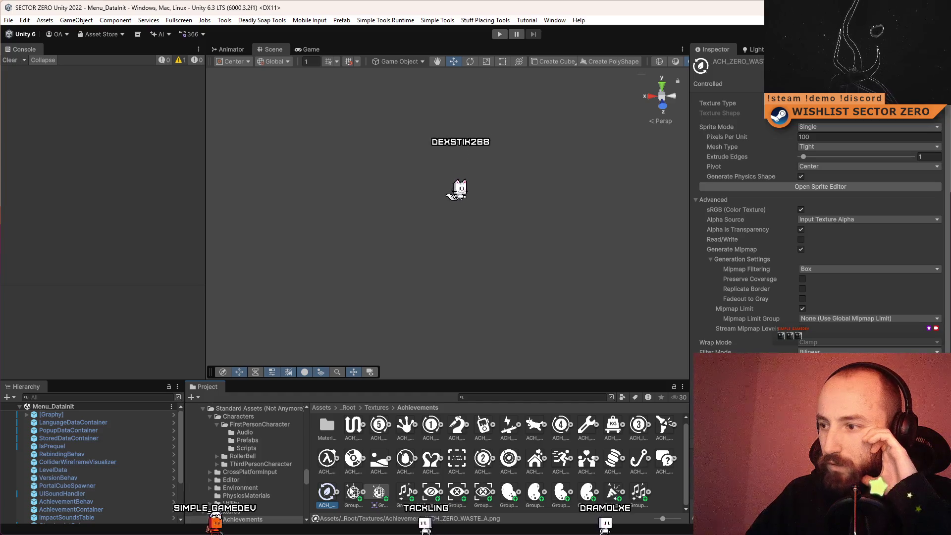
pyautogui.click(354, 493)
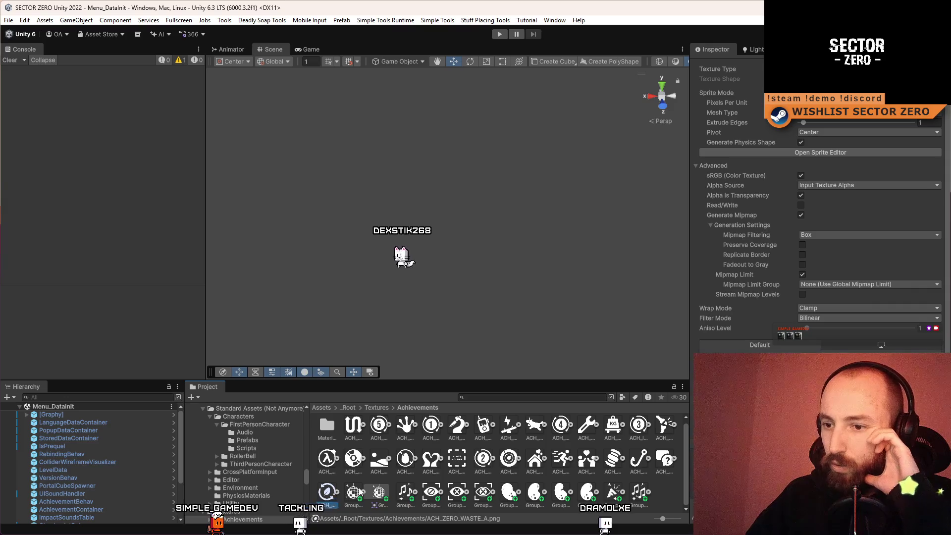
pyautogui.keyDown('shift'); pyautogui.click(639, 491); pyautogui.keyUp('shift')
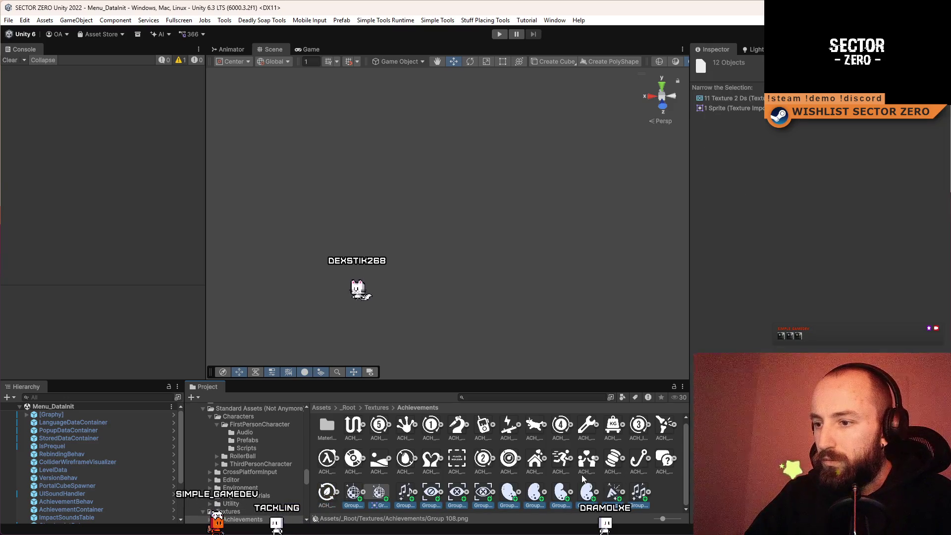
pyautogui.click(660, 482)
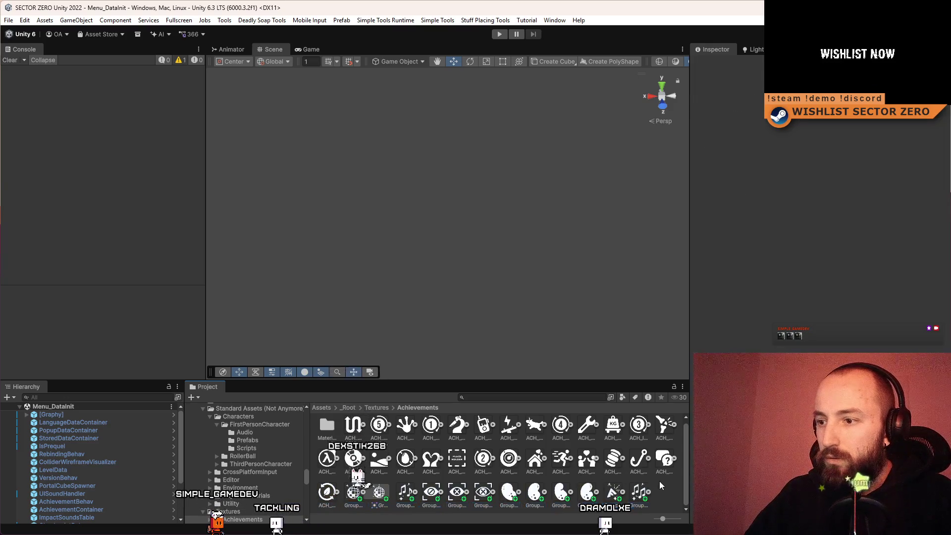
pyautogui.click(353, 492)
pyautogui.keyDown('shift'); pyautogui.click(613, 492); pyautogui.keyUp('shift')
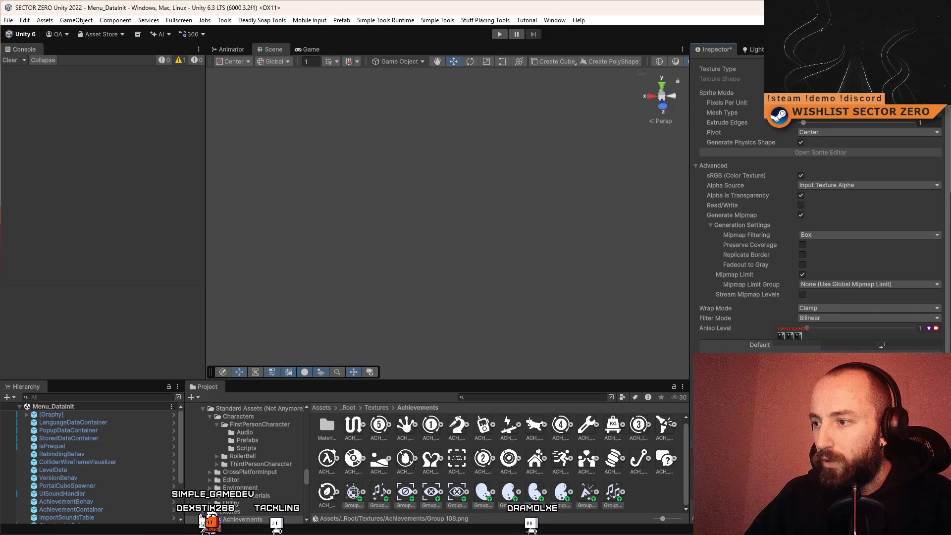
pyautogui.hotkey('ctrl', 's')
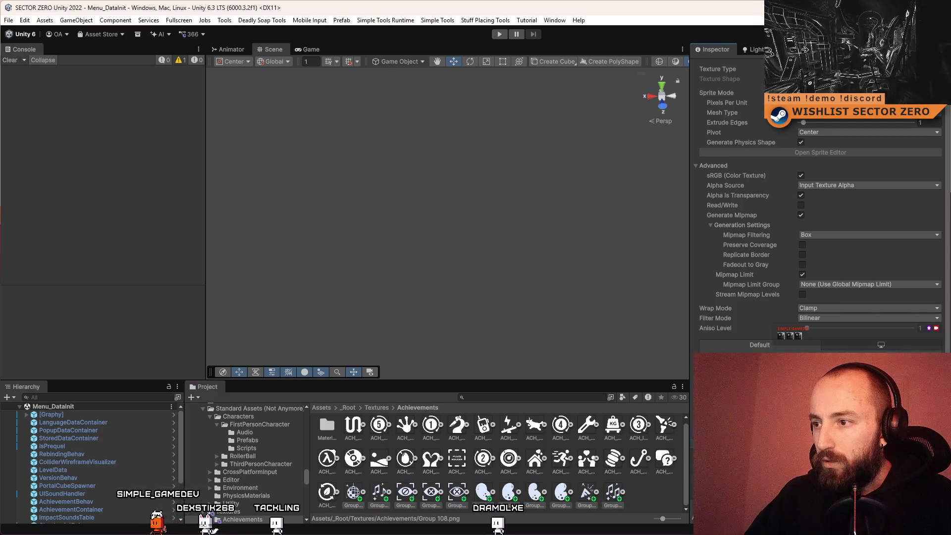
pyautogui.click(632, 490)
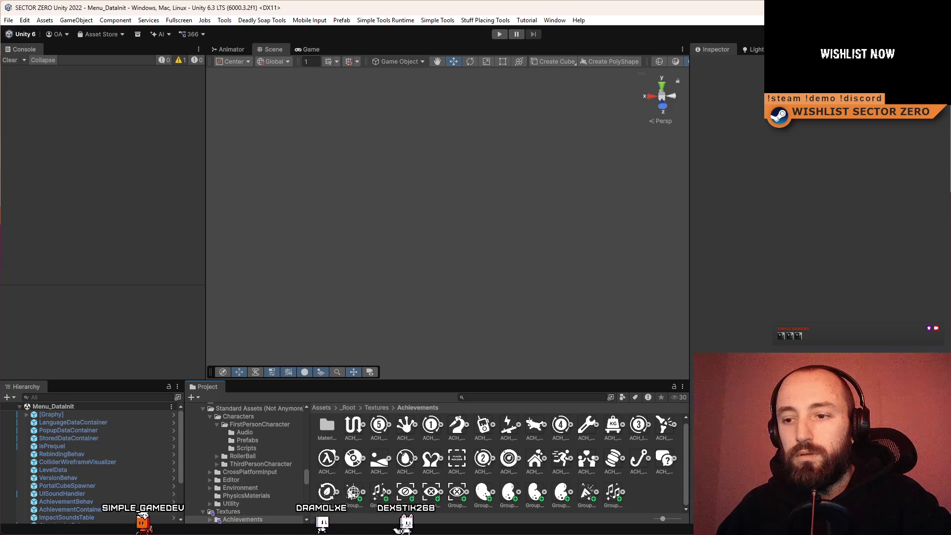
pyautogui.click(351, 497)
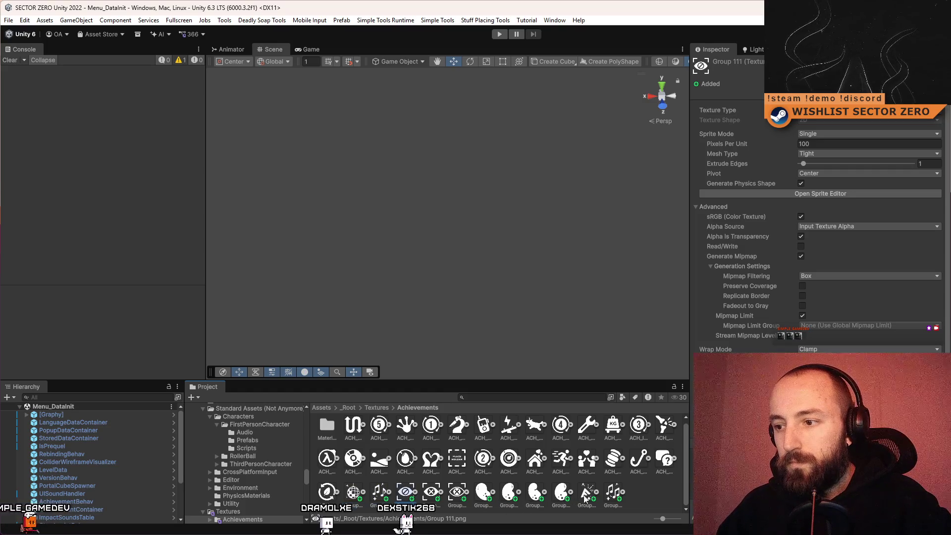
# Filter the Project assets with 'achievement cont' to list the AchievementContainer prefab and script.
pyautogui.click(655, 491)
pyautogui.click(517, 397)
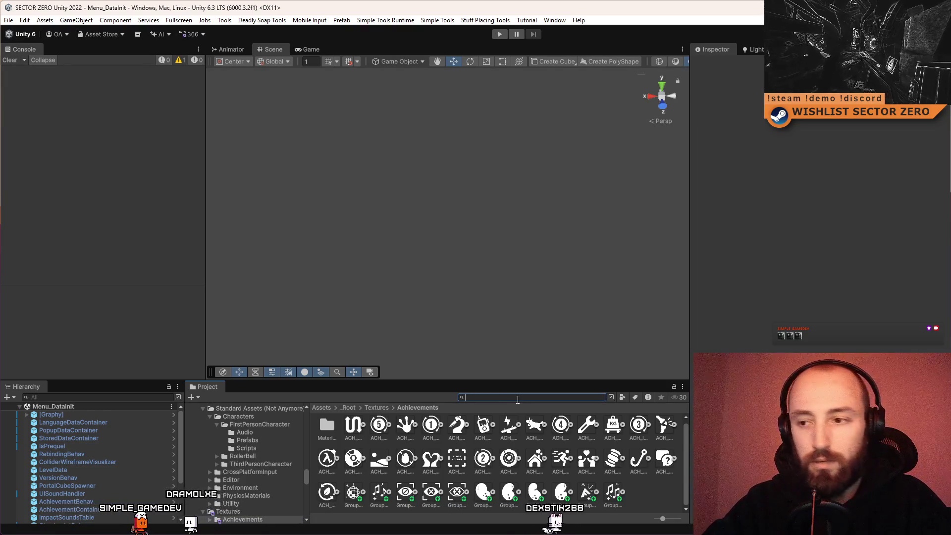
pyautogui.write('achevement cont')
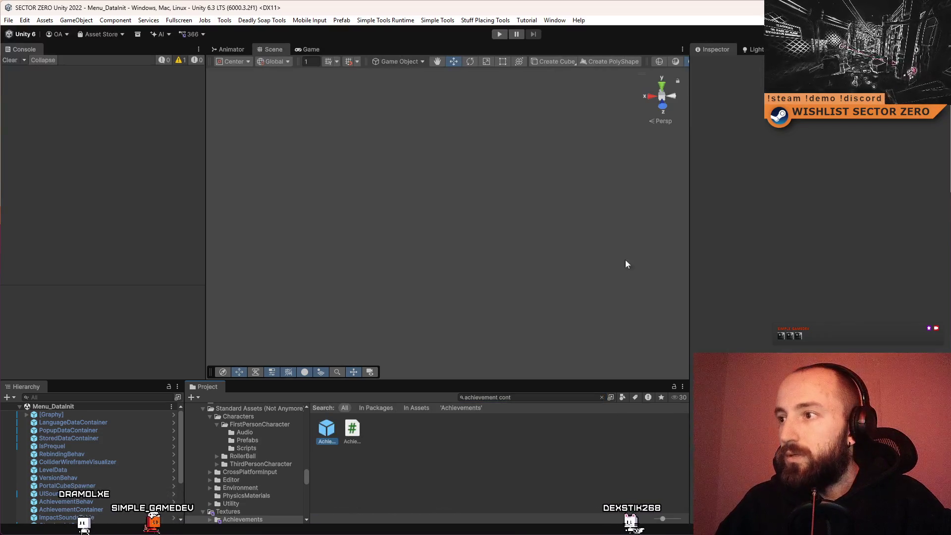
# Scroll the AchievementContainer list down to Element 27 and open its Icon picker.
pyautogui.moveTo(938, 253); pyautogui.dragTo(938, 347)
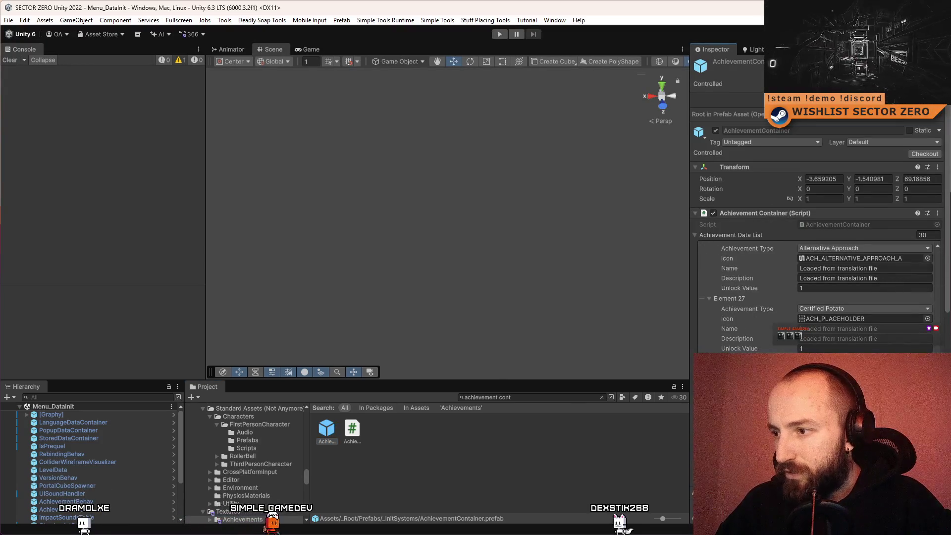
pyautogui.click(927, 319)
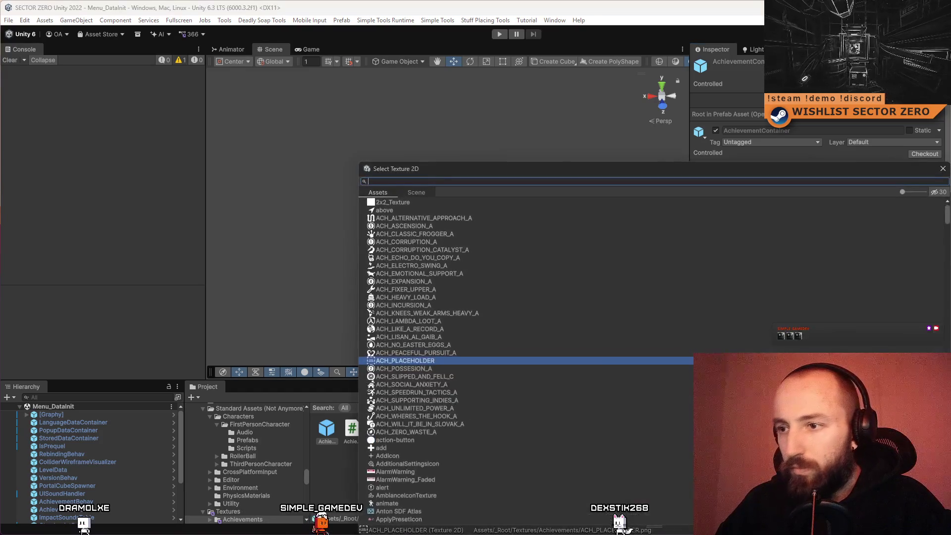
pyautogui.scroll(-10, 450, 407)
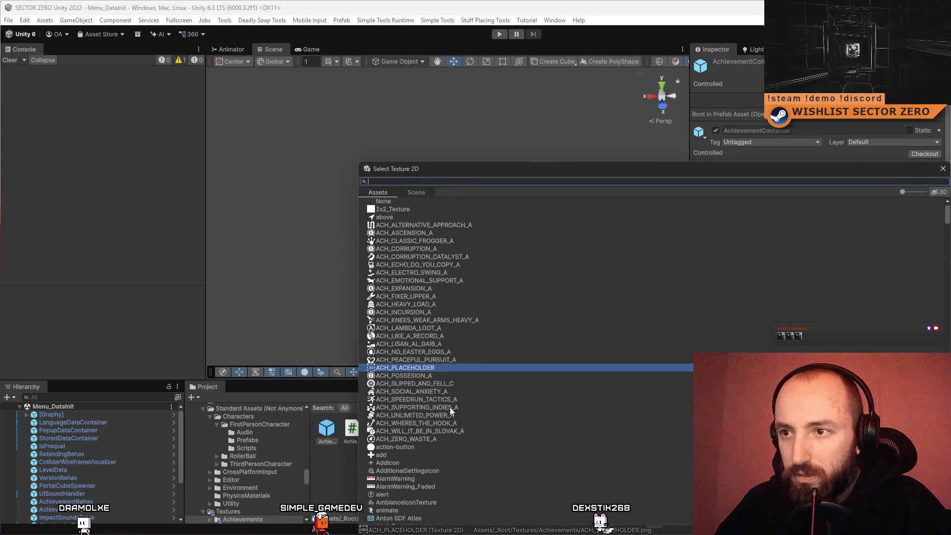
pyautogui.scroll(-5, 444, 400)
pyautogui.moveTo(947, 232); pyautogui.dragTo(947, 520)
pyautogui.scroll(10, 446, 361)
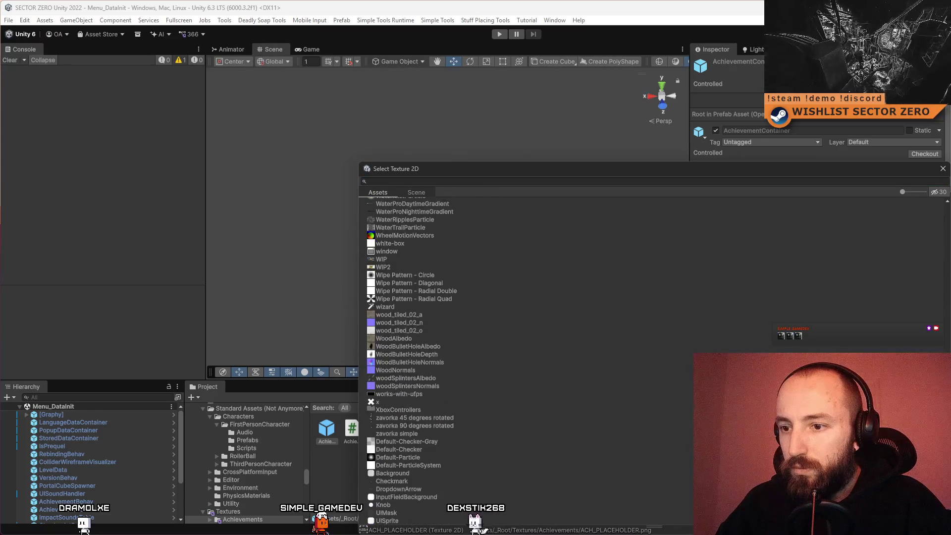
pyautogui.scroll(20, 919, 327)
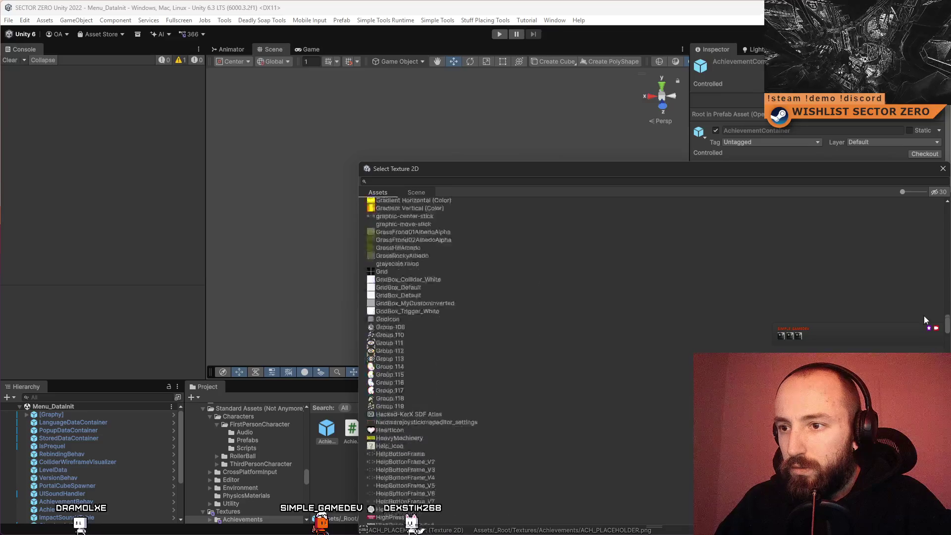
pyautogui.scroll(9, 918, 328)
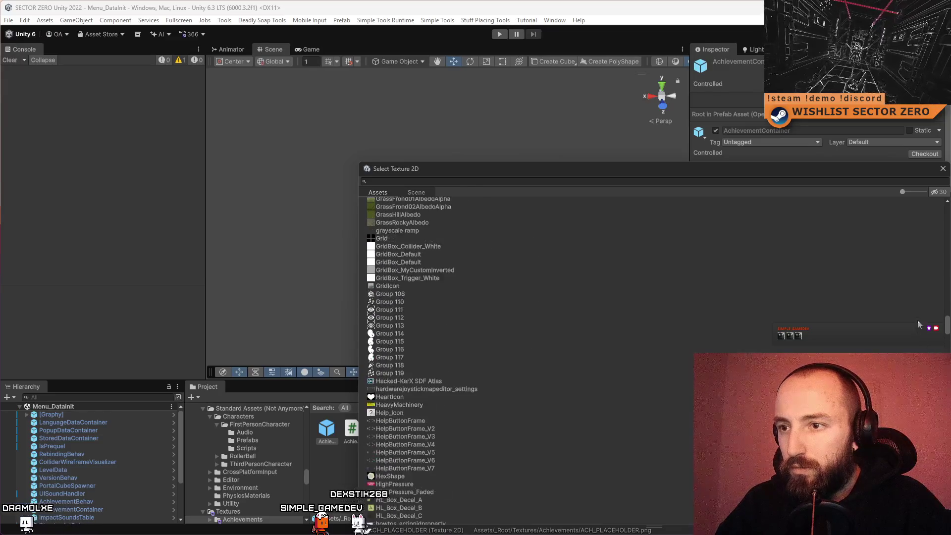
# Filter the picker to 'group' textures, preview Group 108, and close without assigning.
pyautogui.click(520, 180)
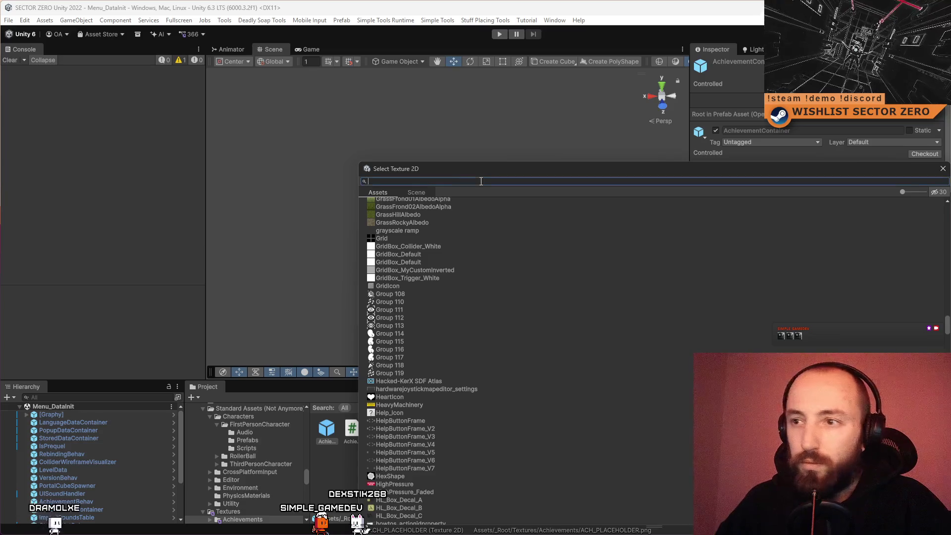
pyautogui.write('group')
pyautogui.keyDown('ctrl'); pyautogui.scroll(4, 451, 285); pyautogui.keyUp('ctrl')
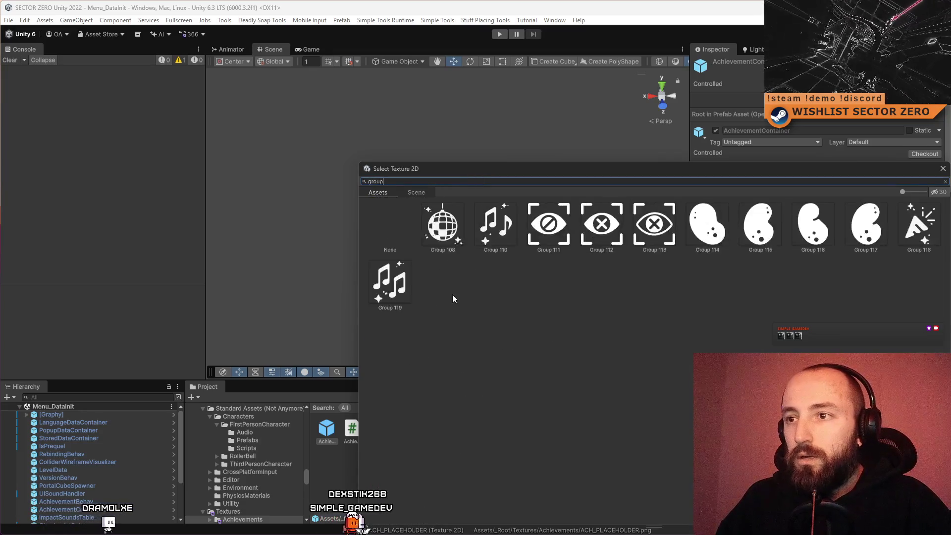
pyautogui.moveTo(486, 168)
pyautogui.mouseDown()
pyautogui.moveTo(435, 532)
pyautogui.moveTo(317, 113)
pyautogui.moveTo(280, 134)
pyautogui.mouseUp()
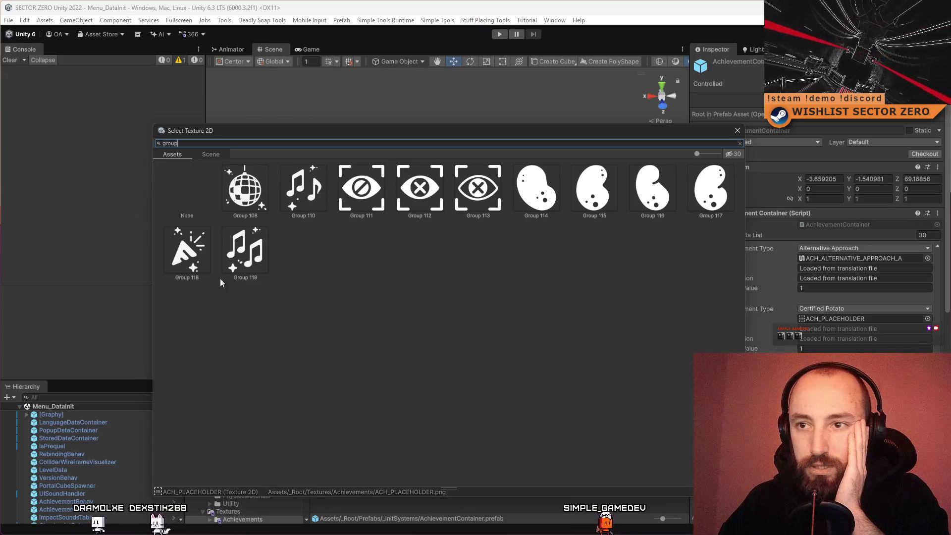
pyautogui.click(247, 192)
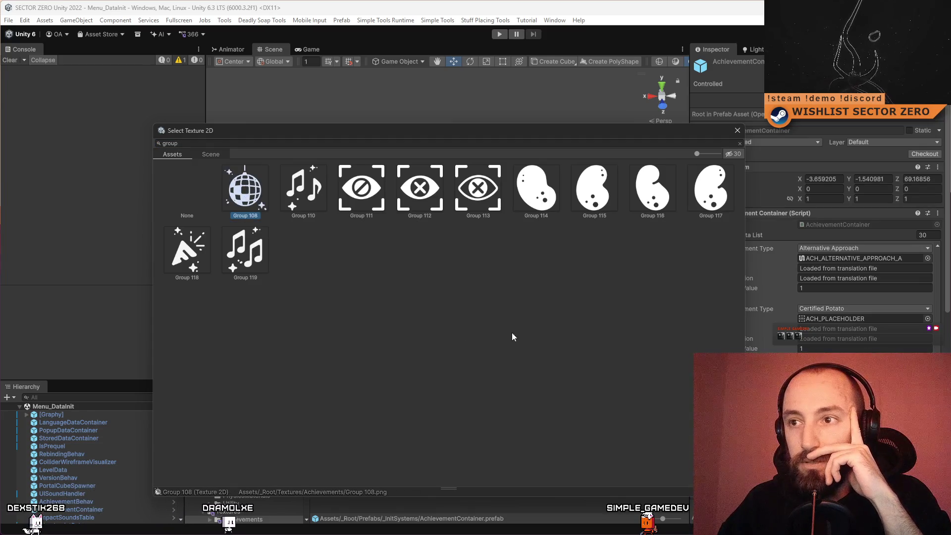
pyautogui.click(737, 131)
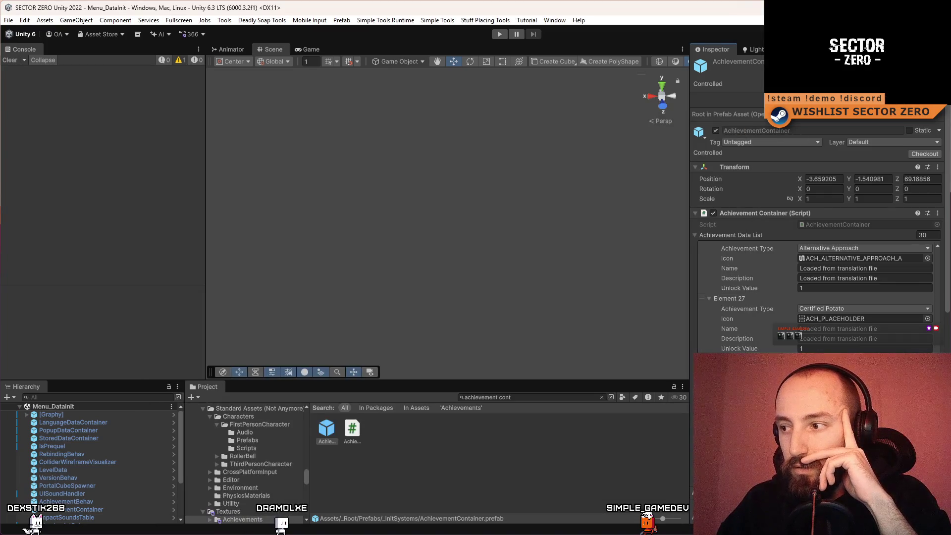
# Search 'group' in Element 27's Icon picker and assign Group 114 as its icon.
pyautogui.click(928, 319)
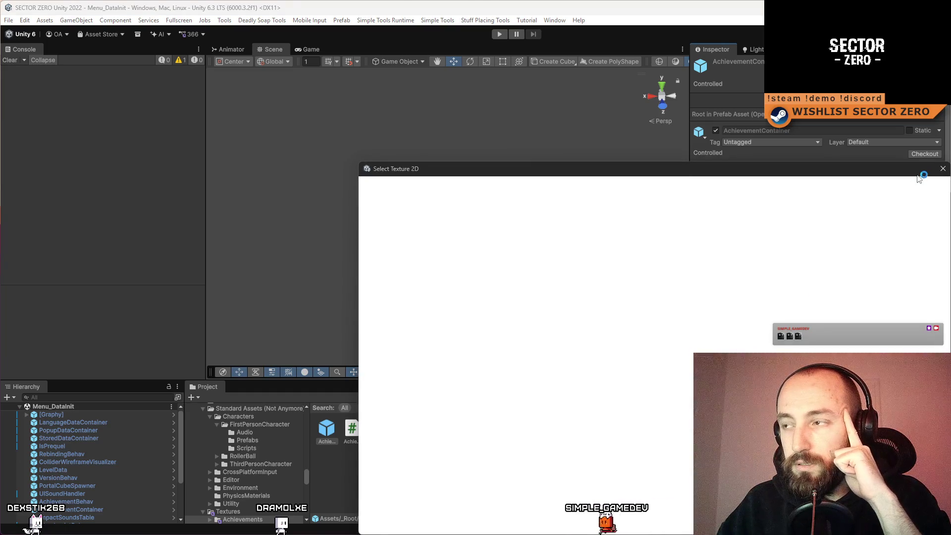
pyautogui.write('group')
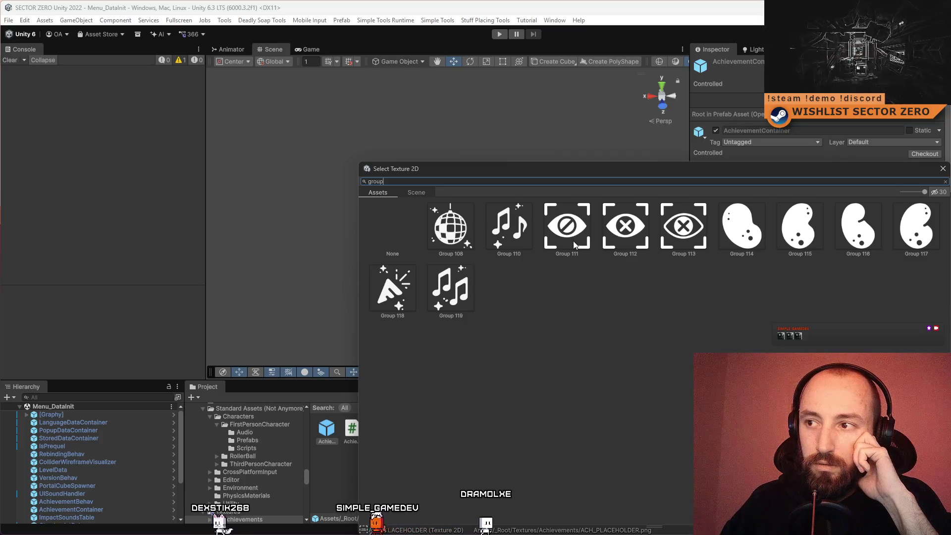
pyautogui.press('Escape')
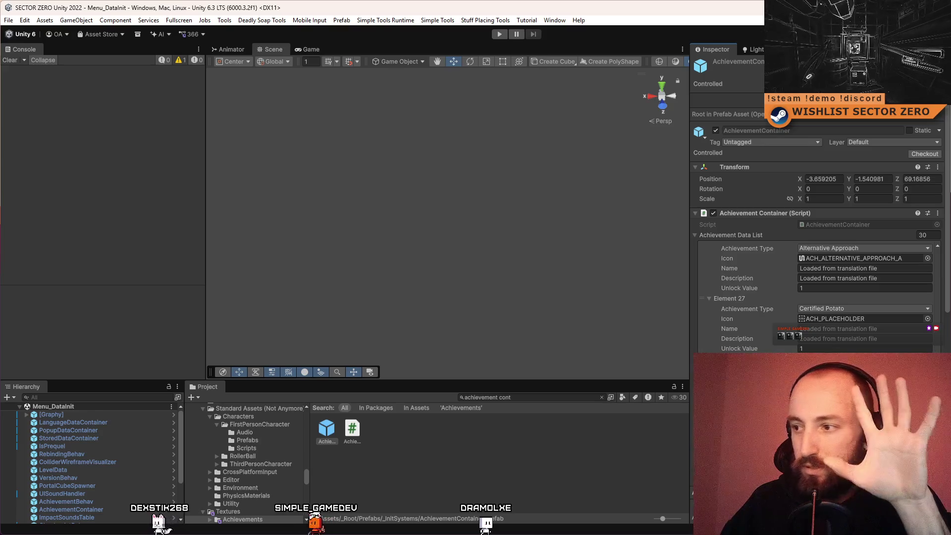
pyautogui.click(927, 319)
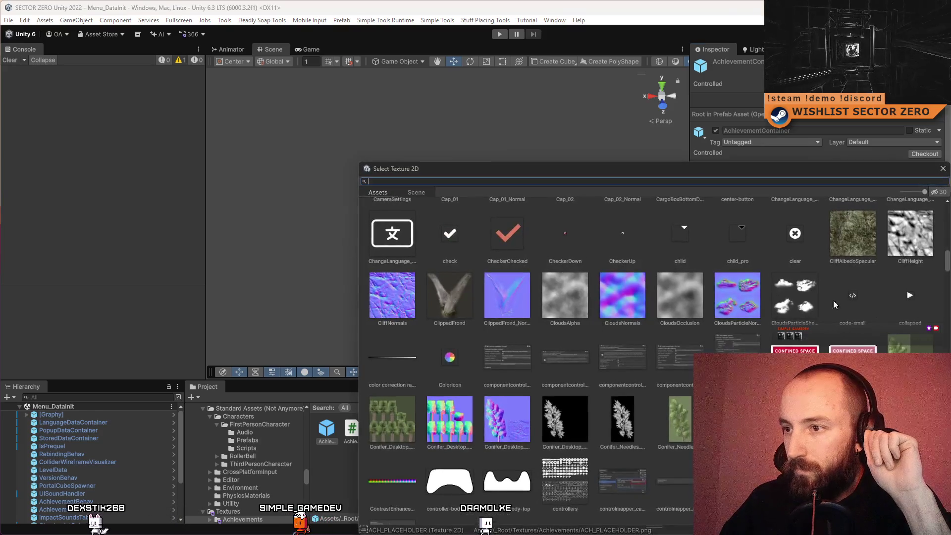
pyautogui.write('group')
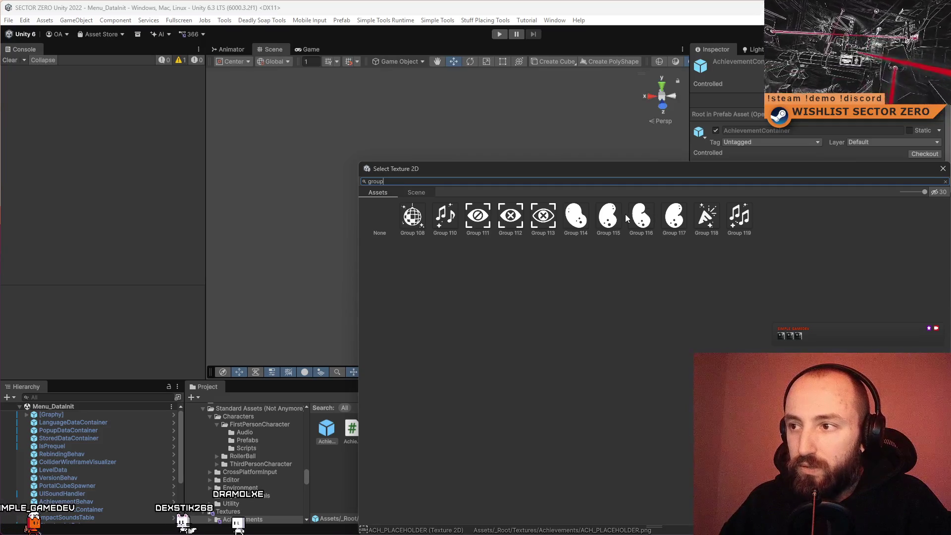
pyautogui.doubleClick(584, 227)
pyautogui.click(465, 453)
# Find the Menu_DataInit scene with a 't:Scene init' search and start play mode from it.
pyautogui.click(534, 397)
pyautogui.write('init')
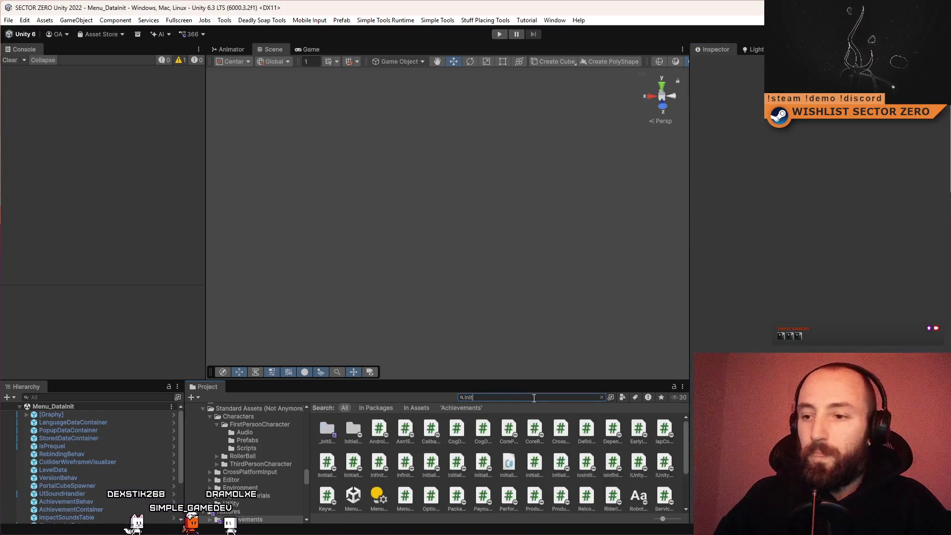
pyautogui.keyDown('ctrl'); pyautogui.scroll(-3, 455, 459); pyautogui.keyUp('ctrl')
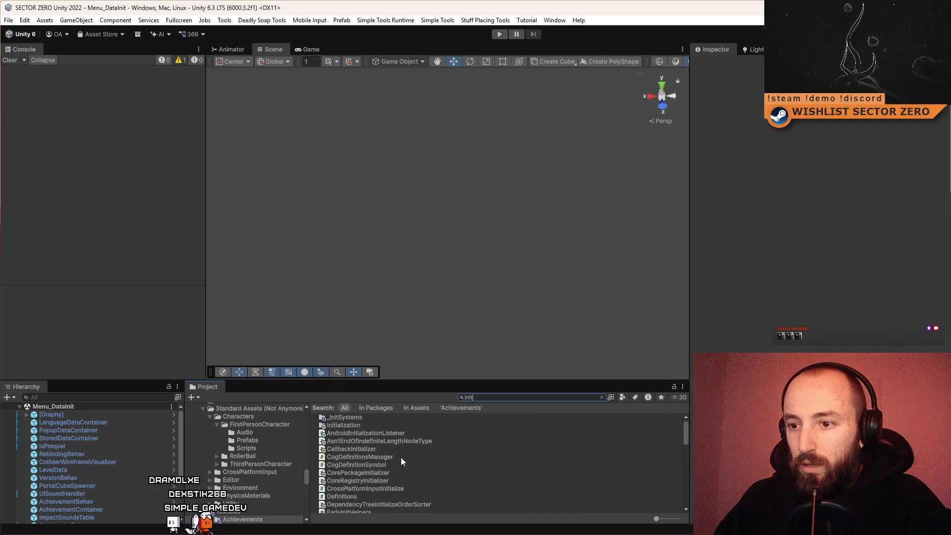
pyautogui.scroll(-10, 379, 424)
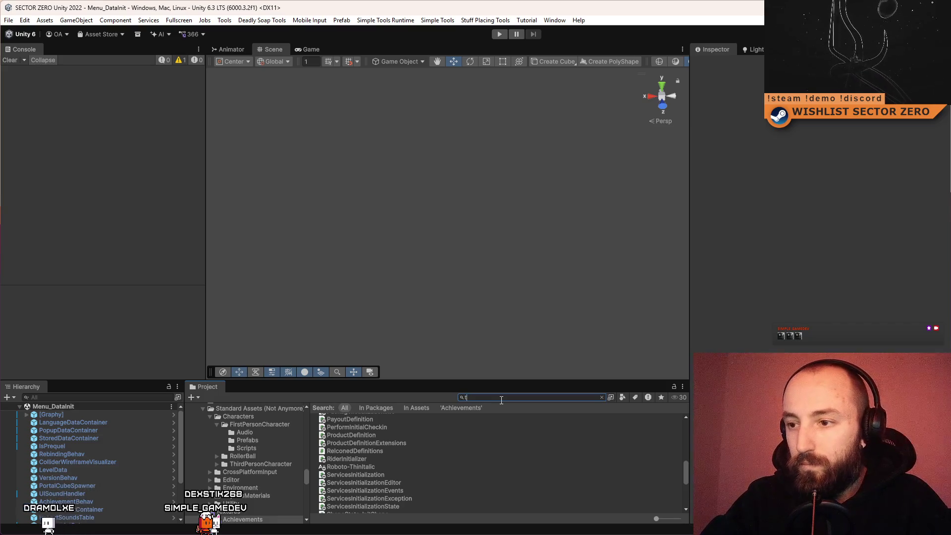
pyautogui.write(':Scene')
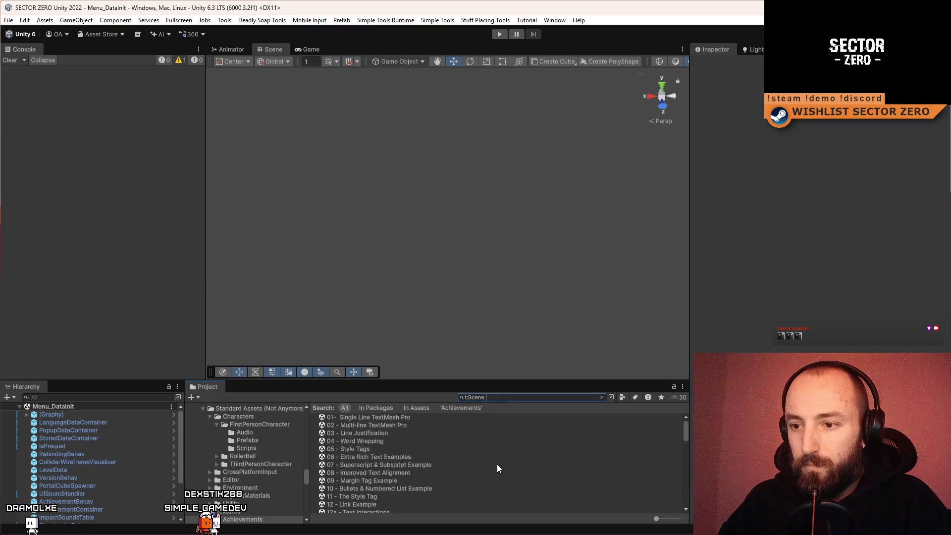
pyautogui.scroll(-10, 461, 450)
pyautogui.scroll(3, 406, 461)
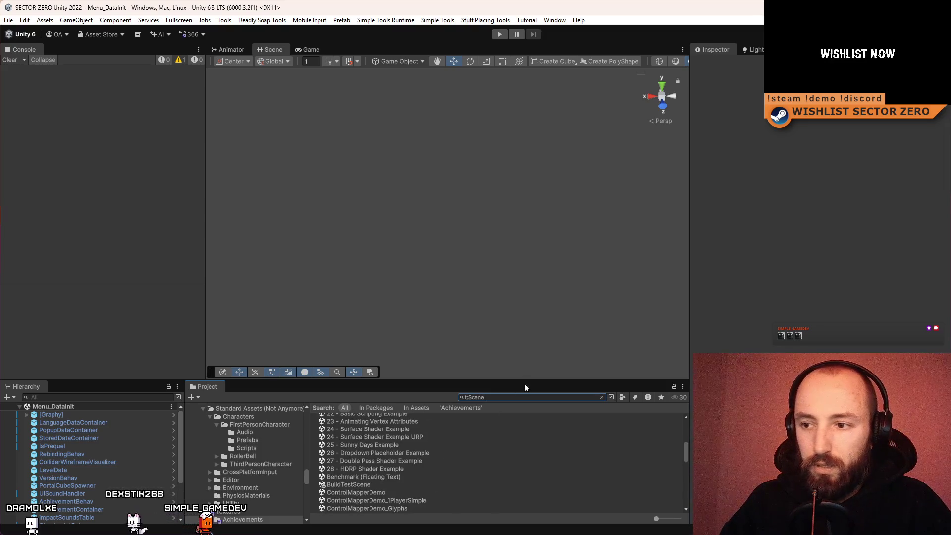
pyautogui.write('init')
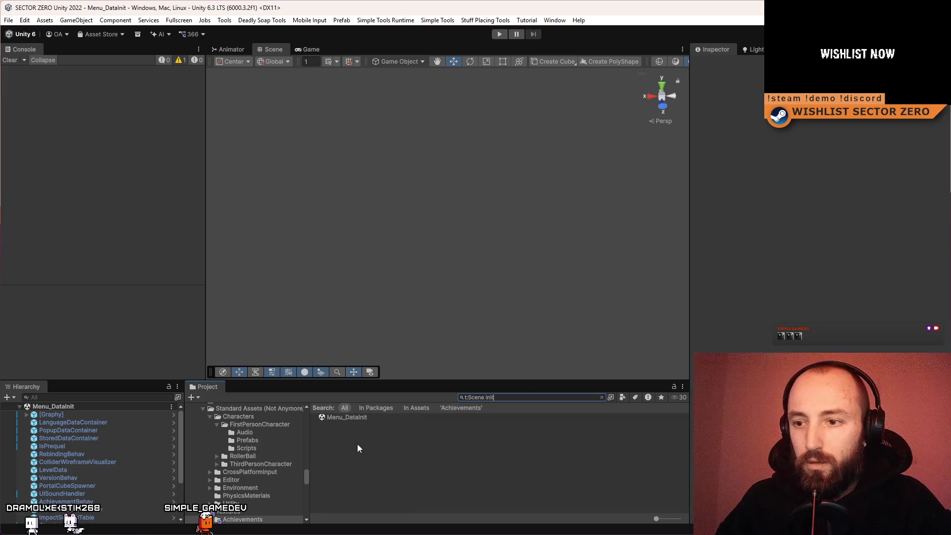
pyautogui.click(384, 418)
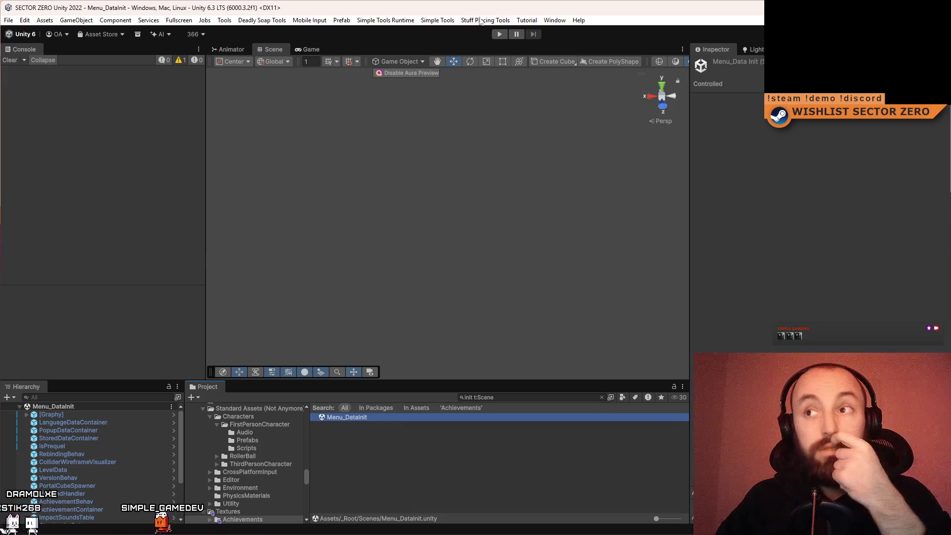
pyautogui.click(500, 33)
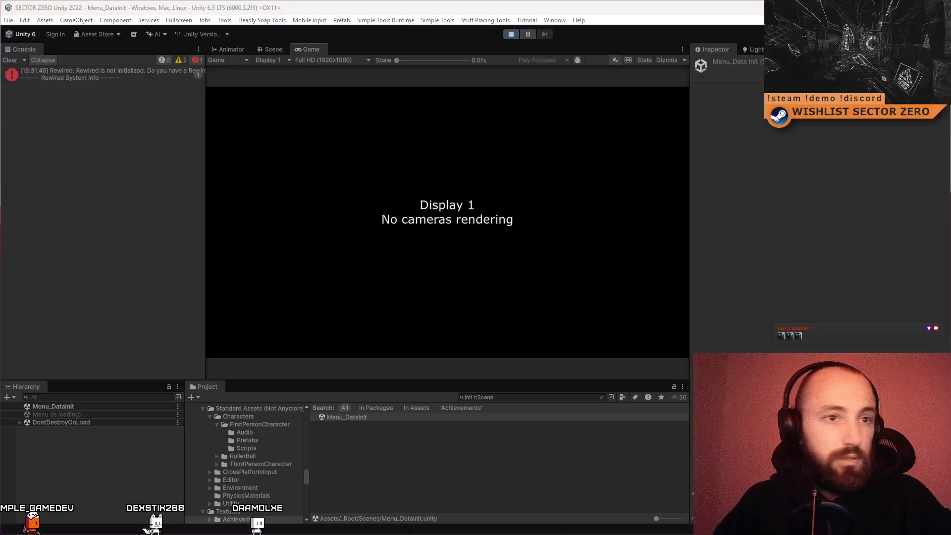
pyautogui.click(10, 61)
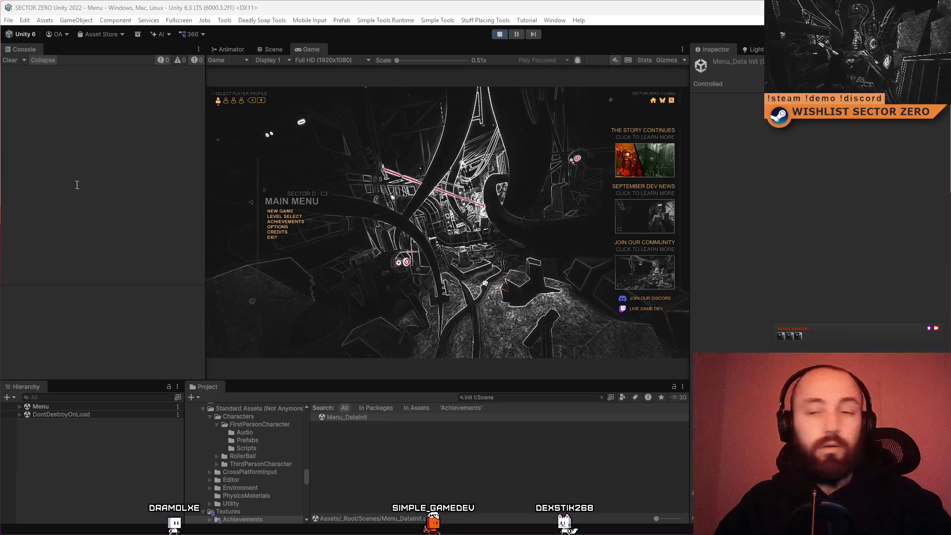
# Wait for the SECTOR ZERO main menu to load, then clear the scene asset selection.
pyautogui.click(446, 475)
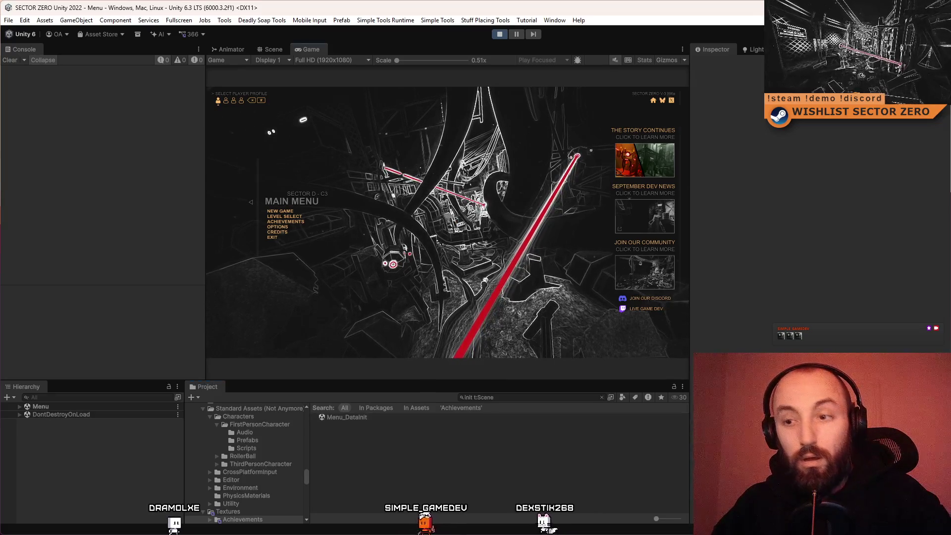
# Maximize the Game view, open Achievements, and advance to page 2 of 6.
pyautogui.doubleClick(307, 49)
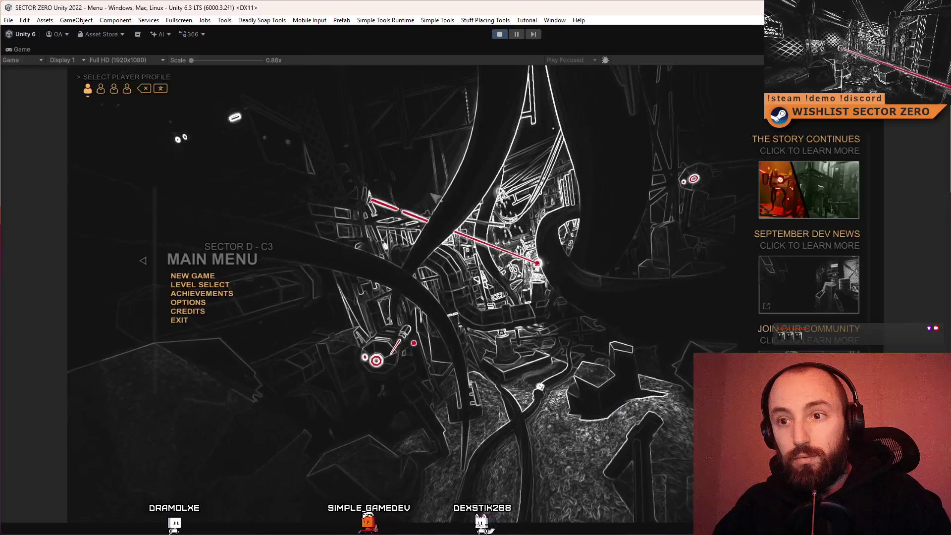
pyautogui.click(202, 293)
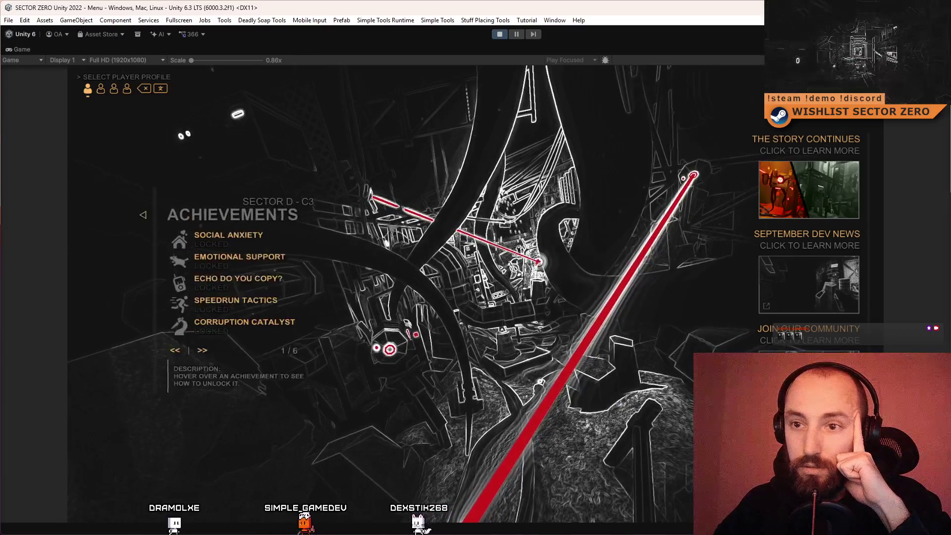
pyautogui.click(200, 349)
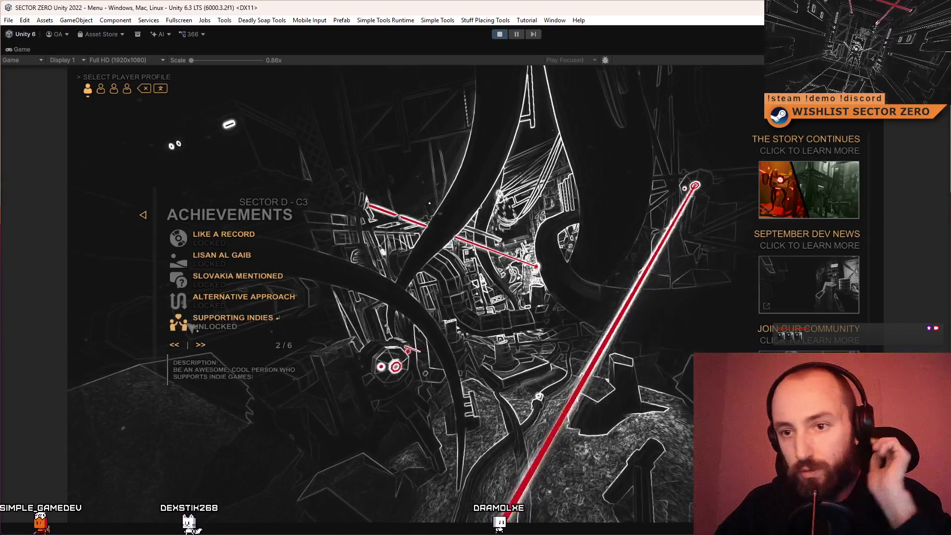
# Page the achievements list forward from page 2 to page 5 of 6.
pyautogui.click(202, 345)
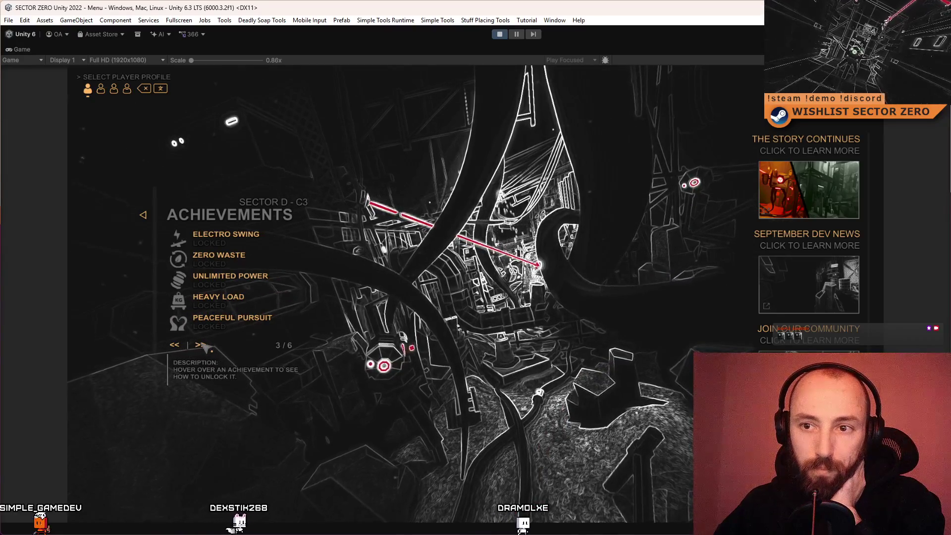
pyautogui.click(174, 345)
pyautogui.click(201, 345)
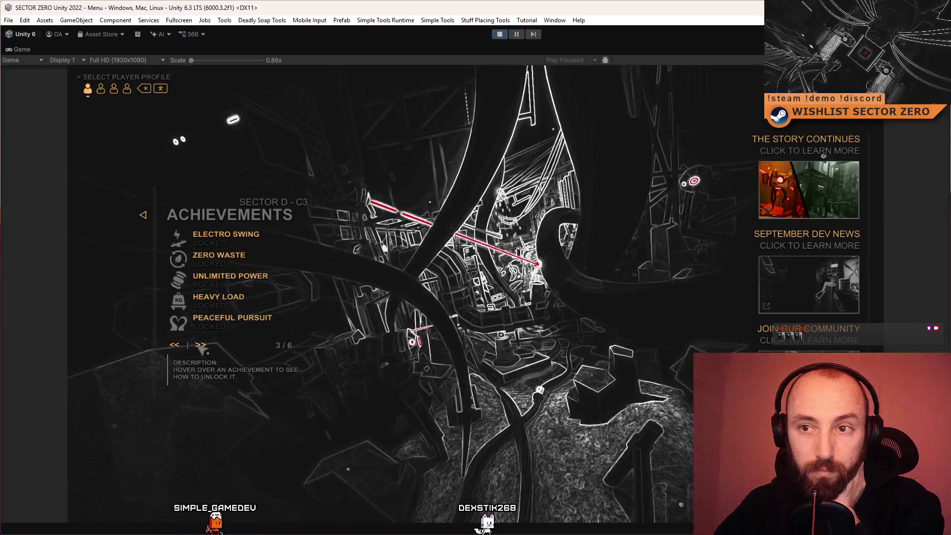
pyautogui.click(201, 347)
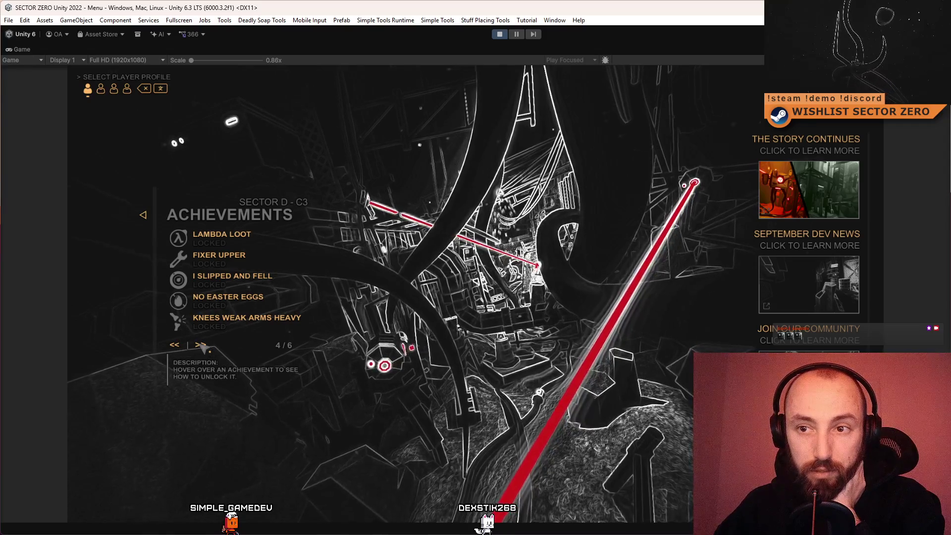
pyautogui.moveTo(306, 318)
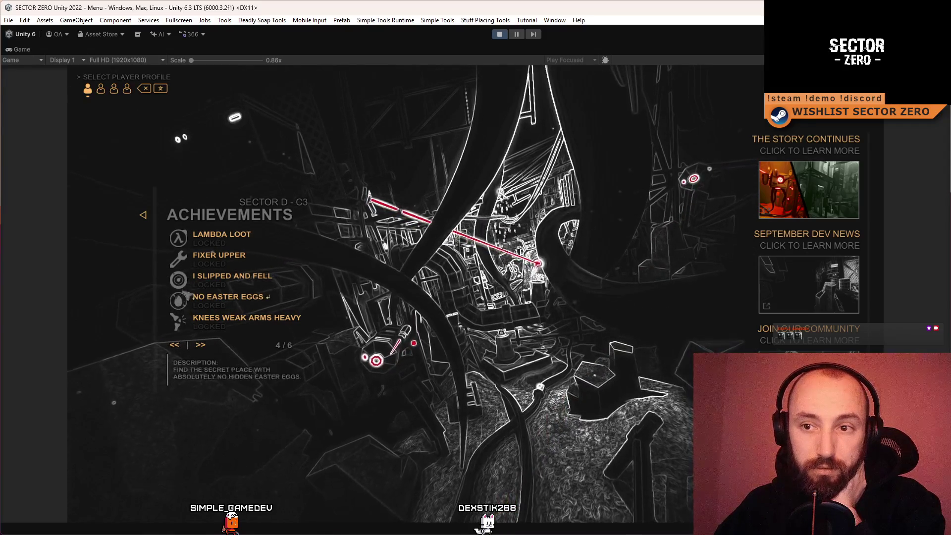
pyautogui.click(200, 349)
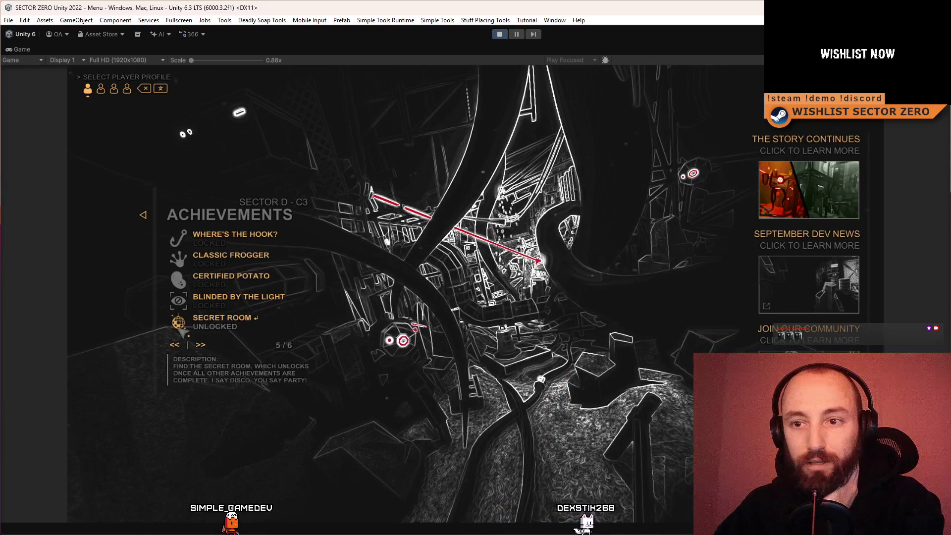
pyautogui.moveTo(198, 303)
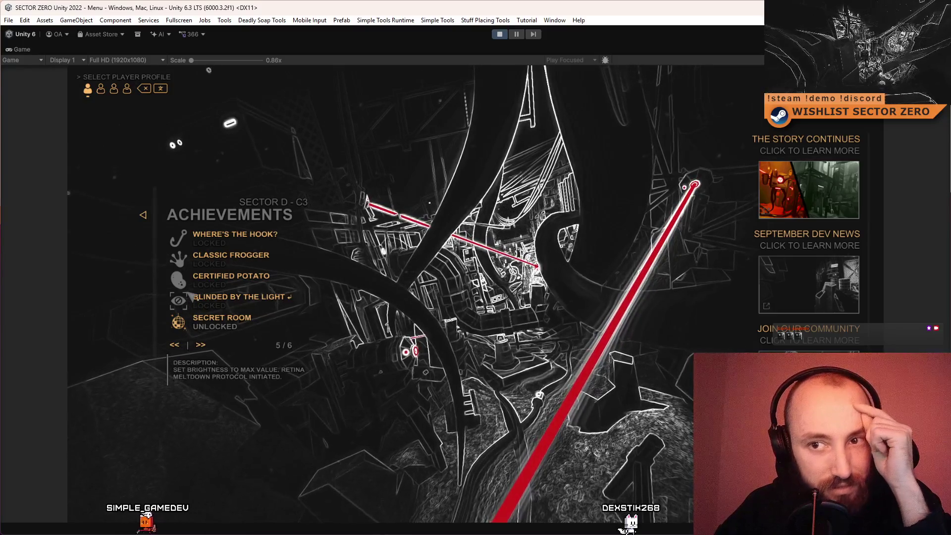
pyautogui.moveTo(189, 278)
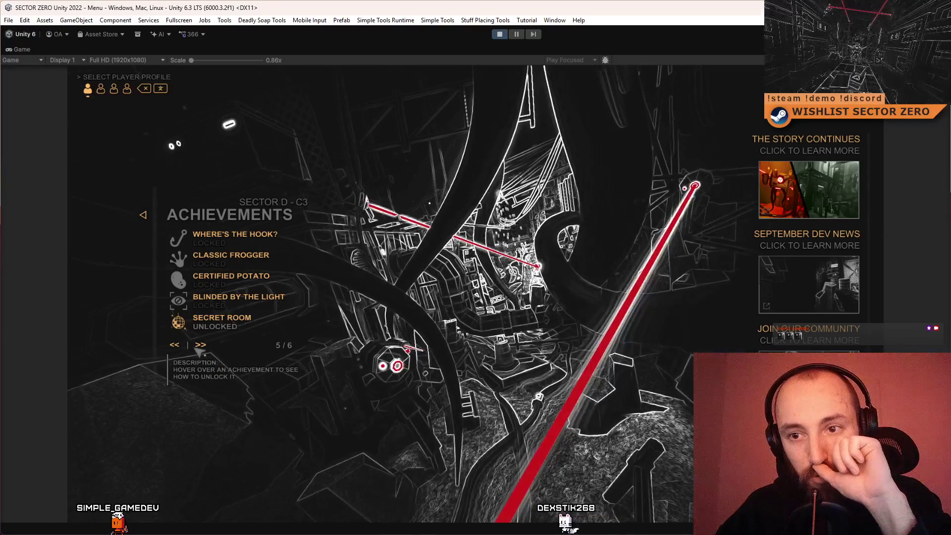
pyautogui.click(179, 345)
pyautogui.click(200, 347)
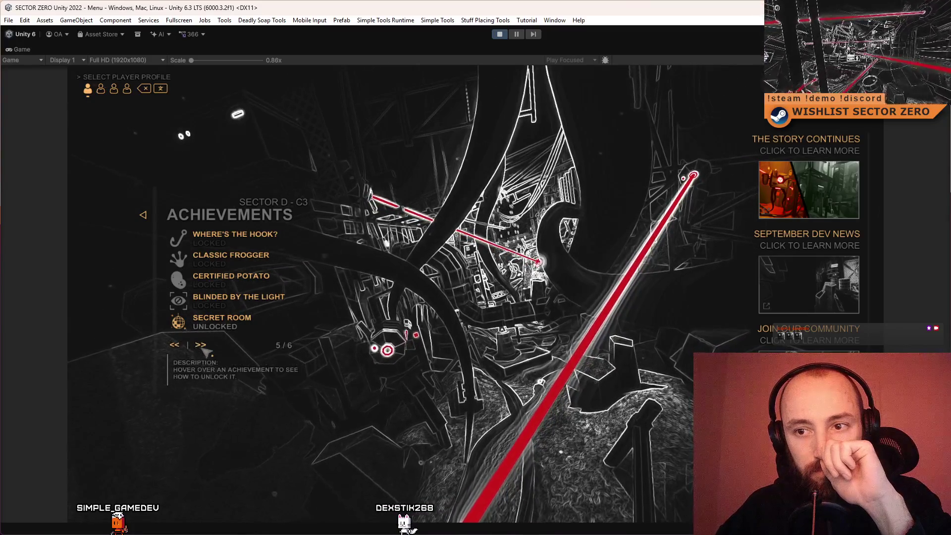
pyautogui.click(203, 346)
pyautogui.click(181, 346)
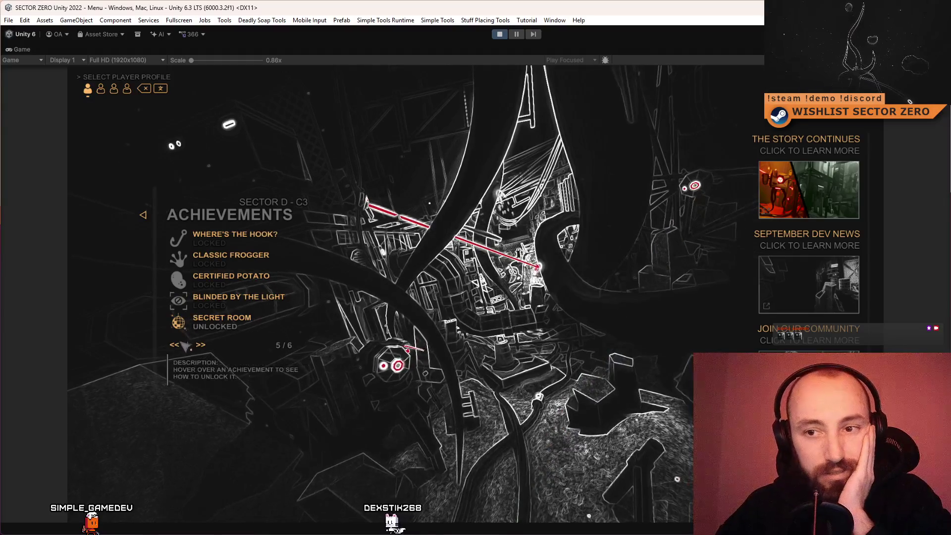
pyautogui.click(174, 345)
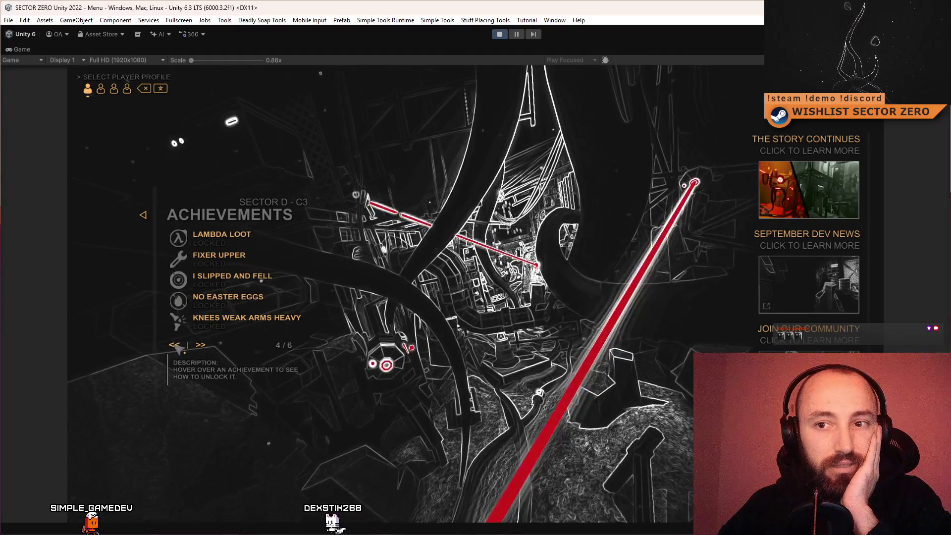
pyautogui.click(176, 345)
pyautogui.click(175, 345)
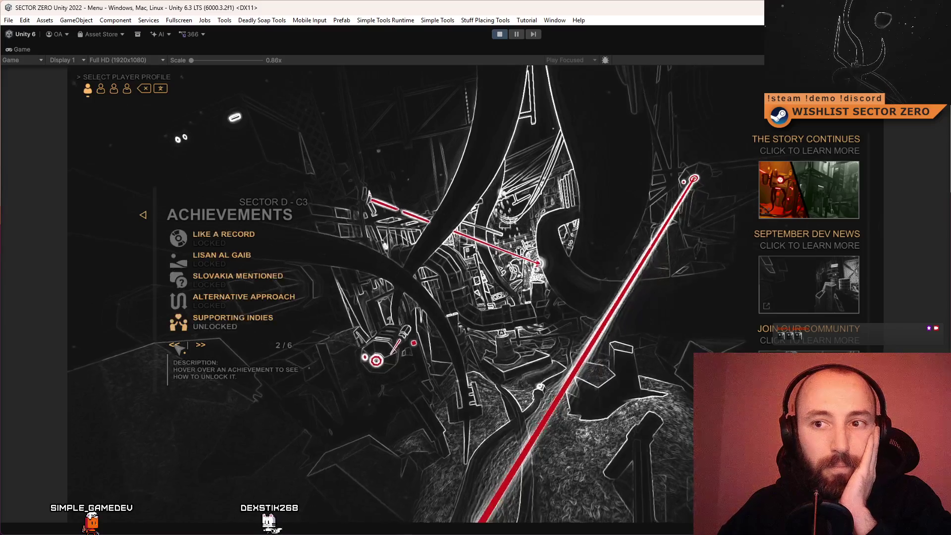
pyautogui.click(175, 345)
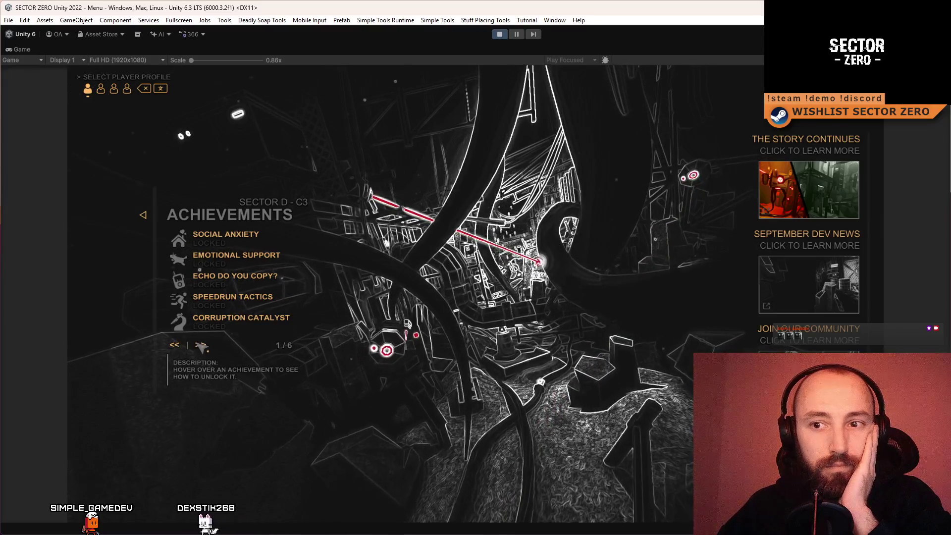
pyautogui.click(200, 345)
pyautogui.click(200, 346)
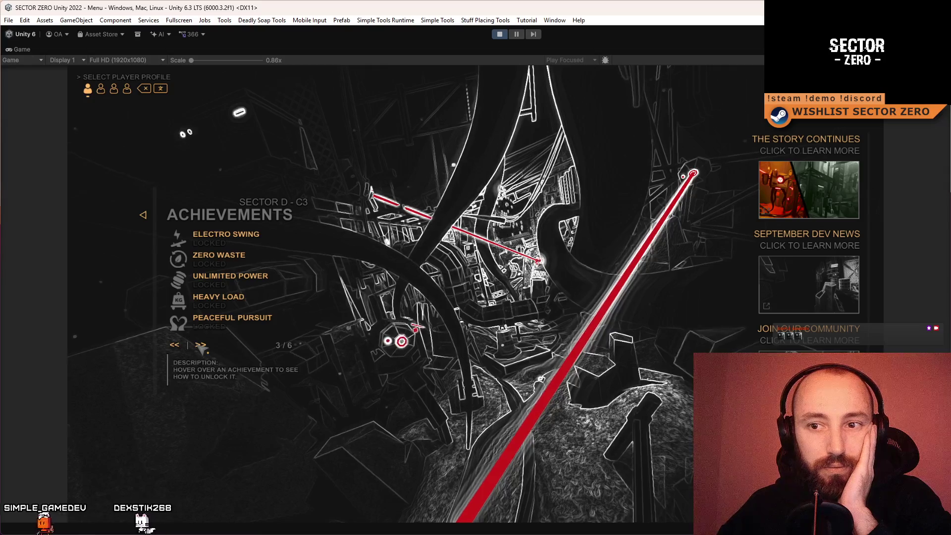
pyautogui.click(201, 345)
pyautogui.click(201, 345)
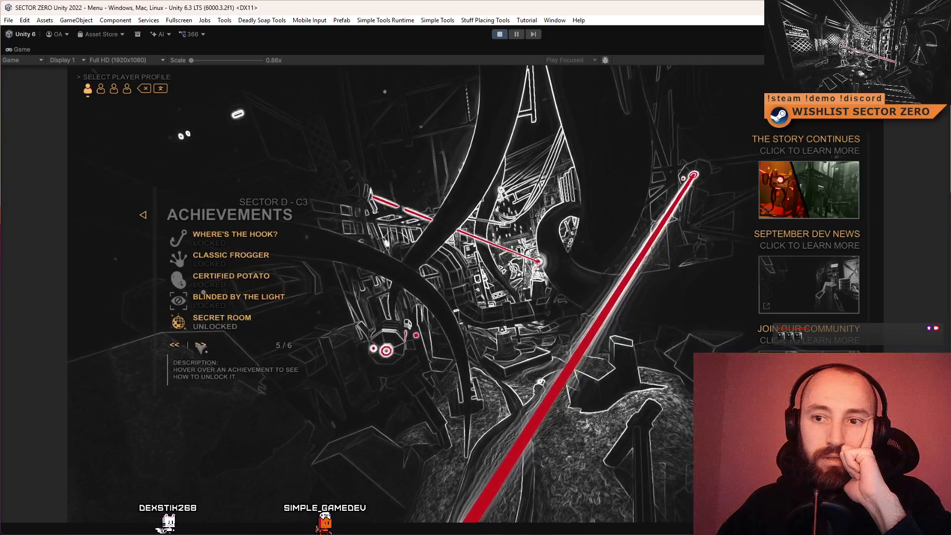
pyautogui.click(198, 345)
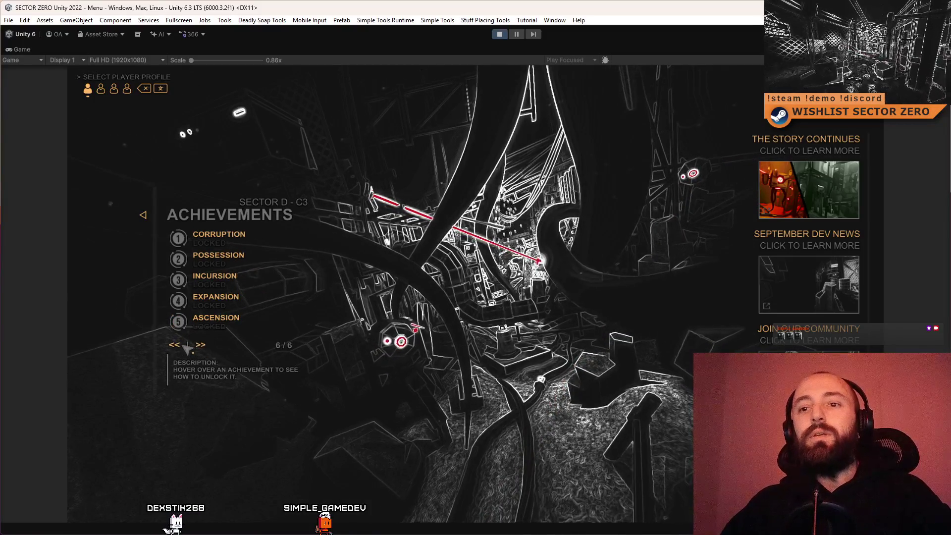
pyautogui.click(184, 345)
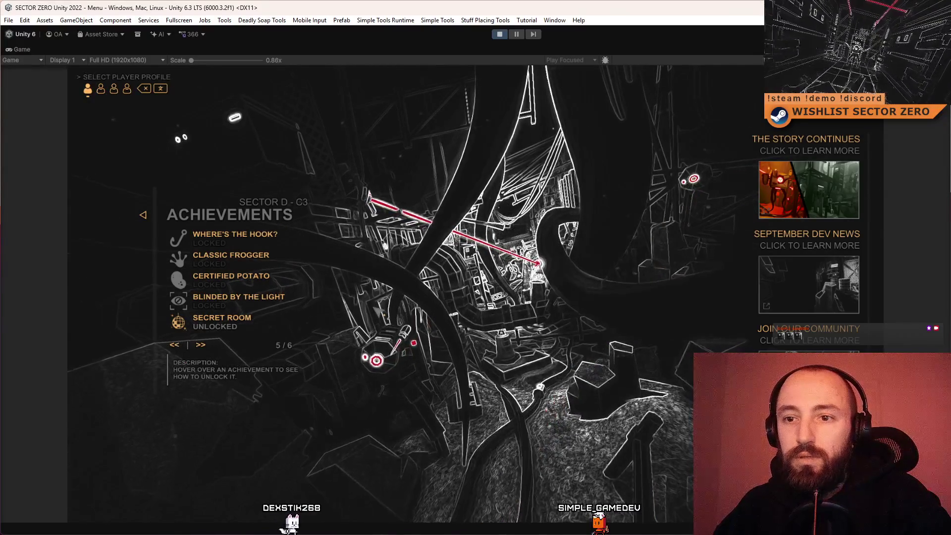
pyautogui.press('F10')
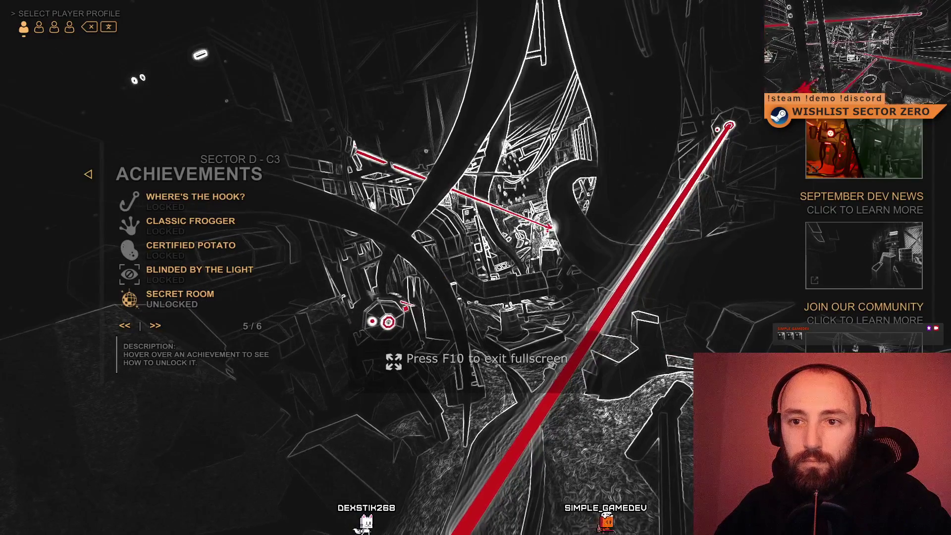
pyautogui.moveTo(136, 309)
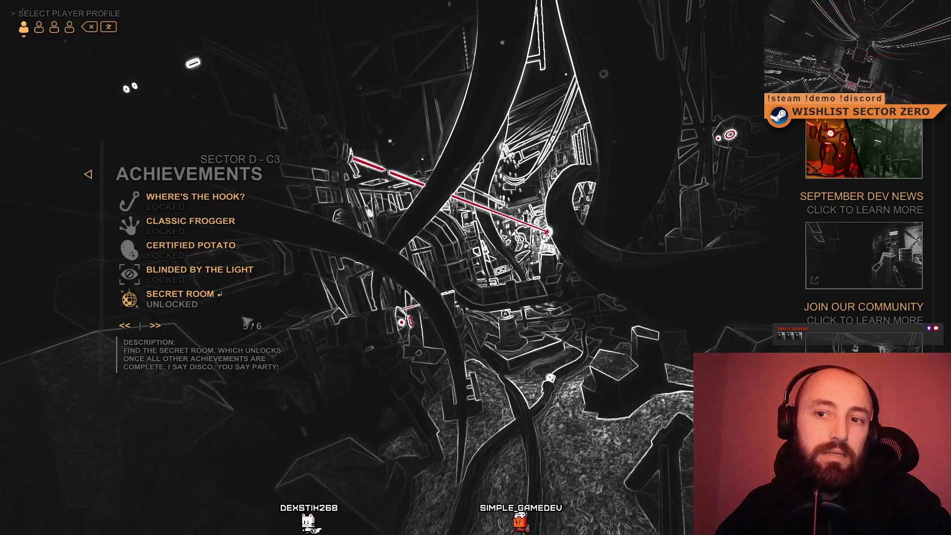
pyautogui.press('F11')
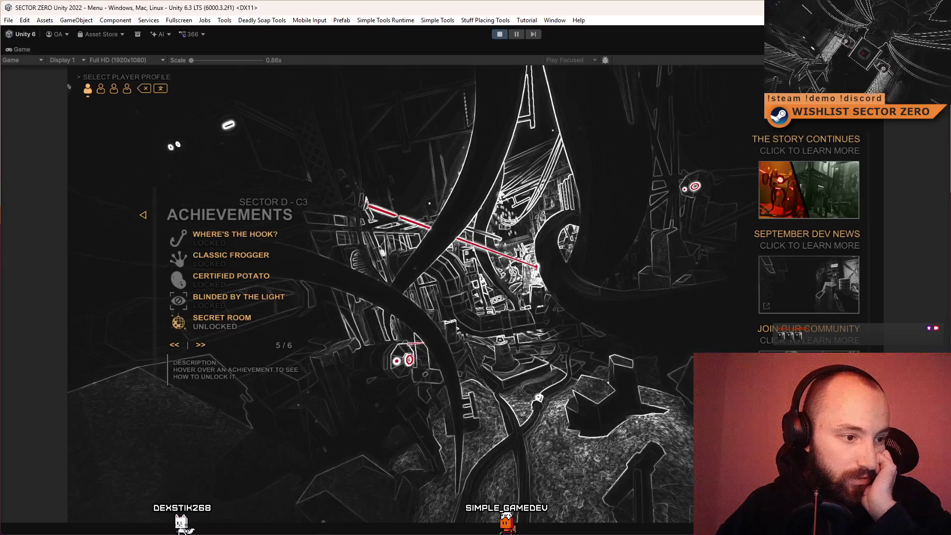
pyautogui.press('F10')
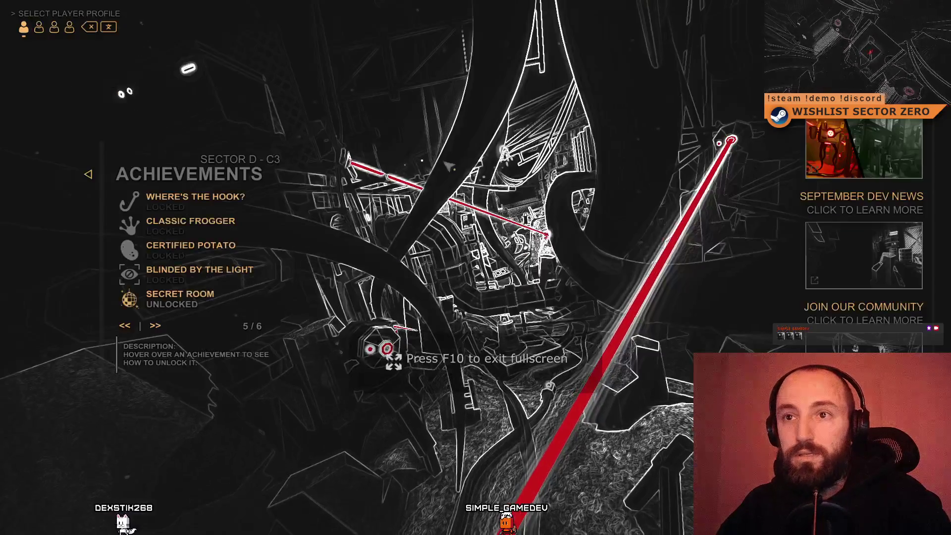
pyautogui.press('F10')
pyautogui.click(498, 34)
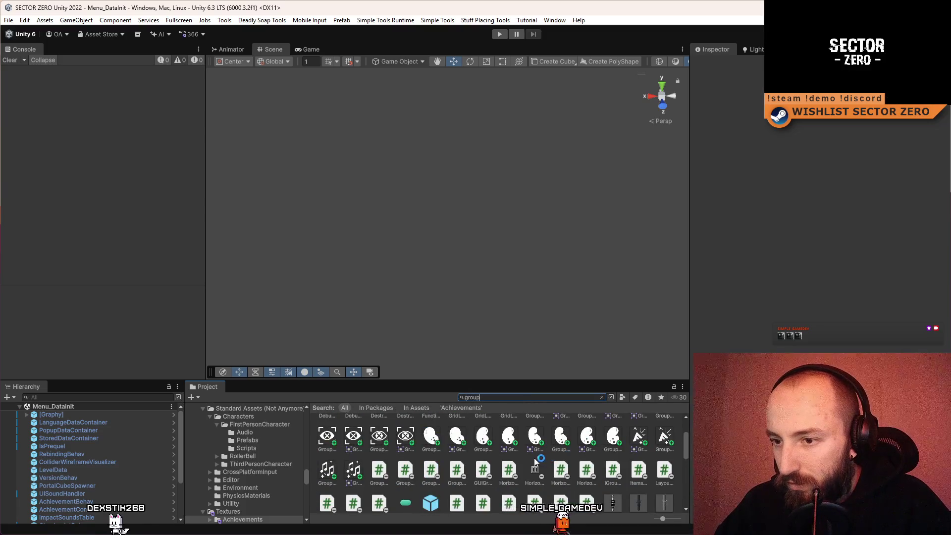
# Scroll the Project grid to the Group icons and select Group 112 to show its sprite import settings.
pyautogui.keyDown('ctrl'); pyautogui.scroll(2, 535, 459); pyautogui.keyUp('ctrl')
pyautogui.scroll(-1, 535, 460)
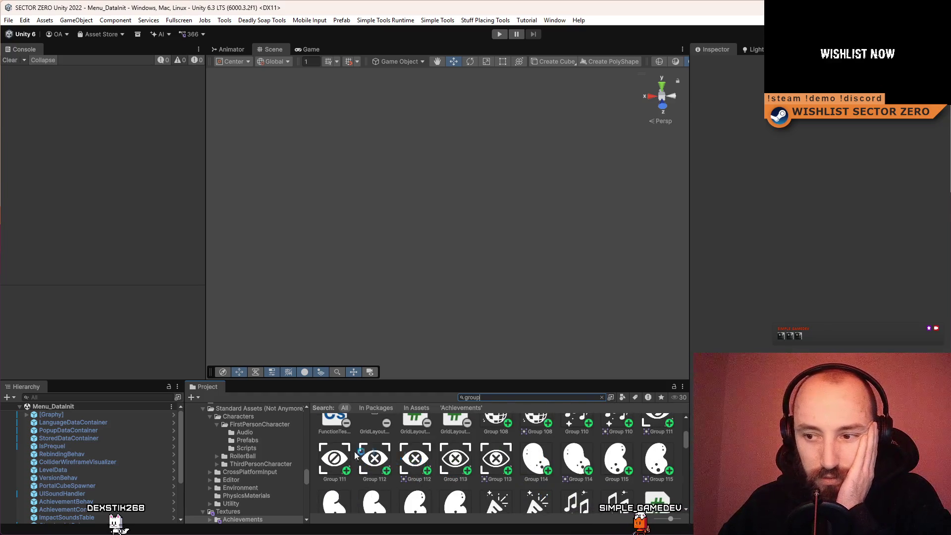
pyautogui.scroll(1, 431, 459)
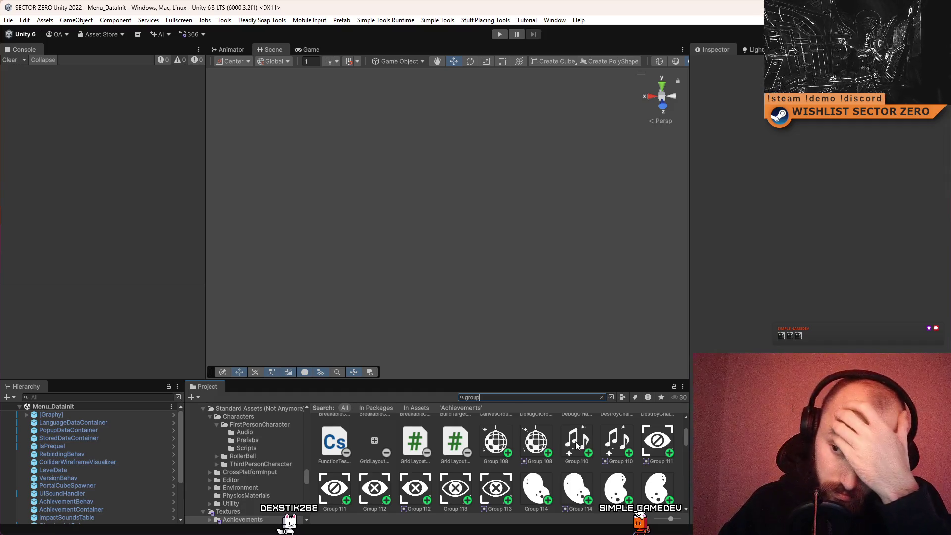
pyautogui.scroll(-2, 576, 446)
pyautogui.scroll(-1, 571, 456)
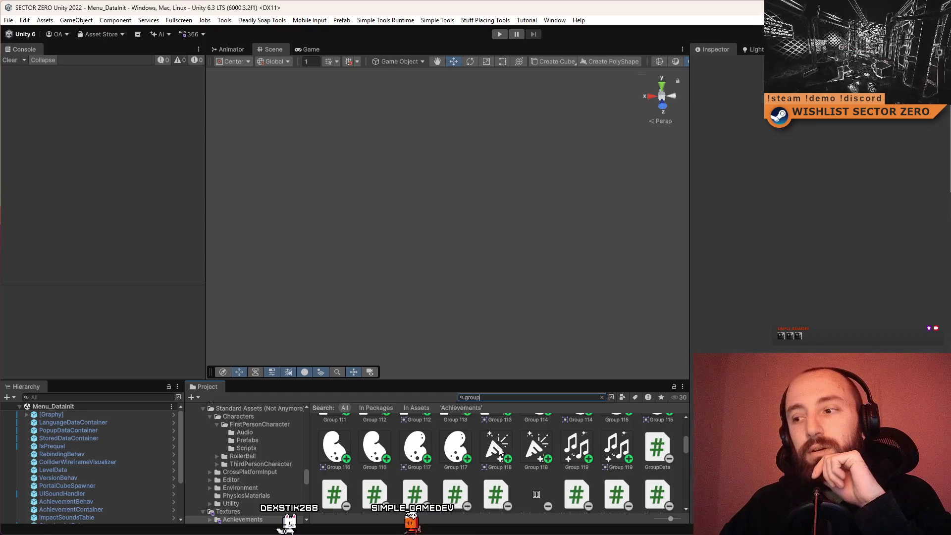
pyautogui.scroll(1, 500, 451)
pyautogui.scroll(3, 499, 451)
pyautogui.scroll(-1, 499, 450)
pyautogui.scroll(-2, 499, 451)
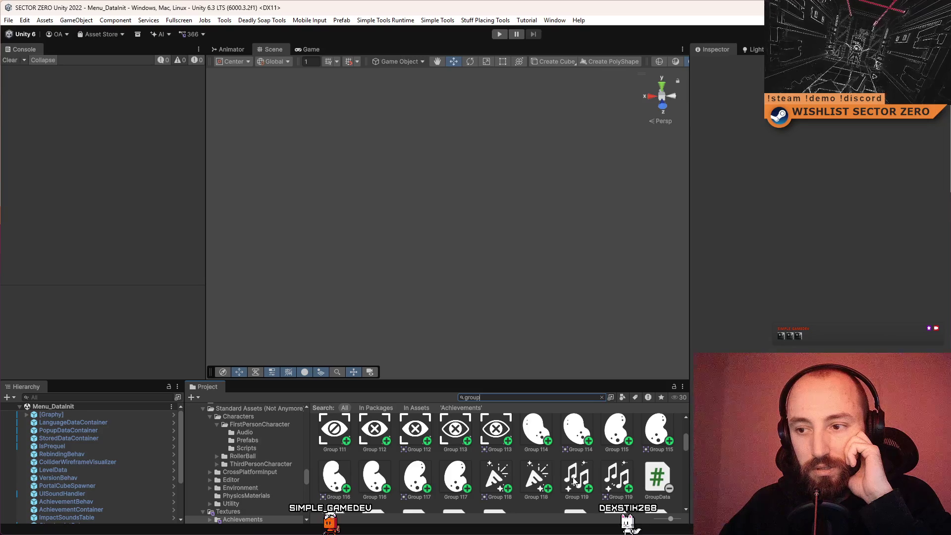
pyautogui.scroll(1, 567, 479)
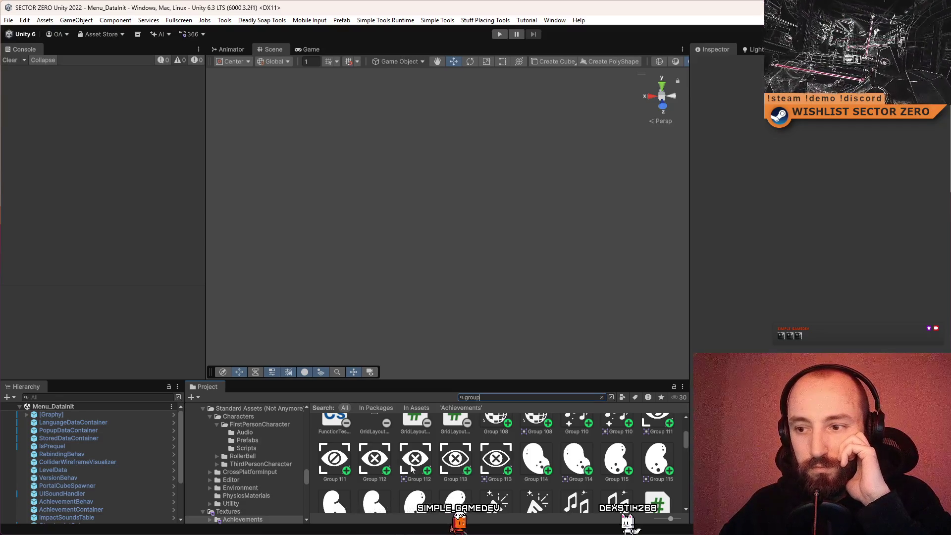
pyautogui.click(373, 460)
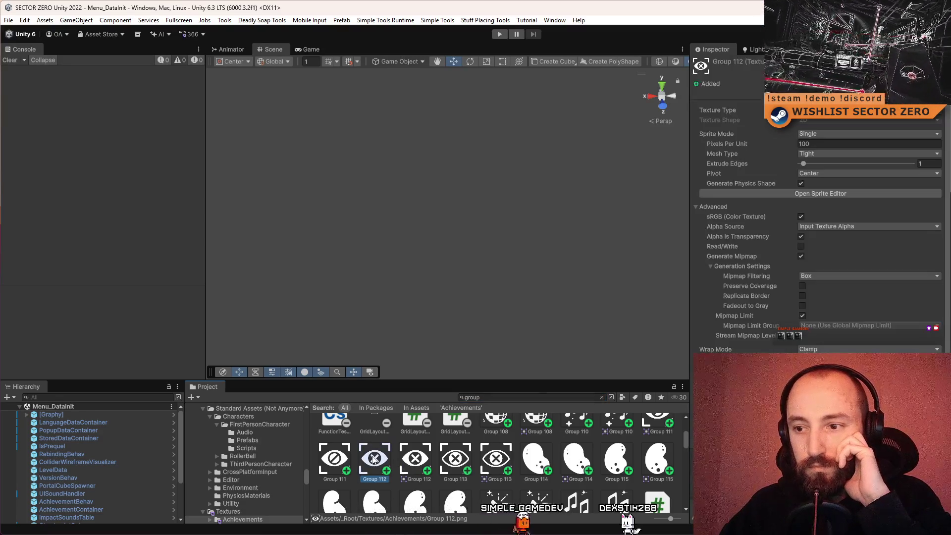
pyautogui.rightClick(373, 459)
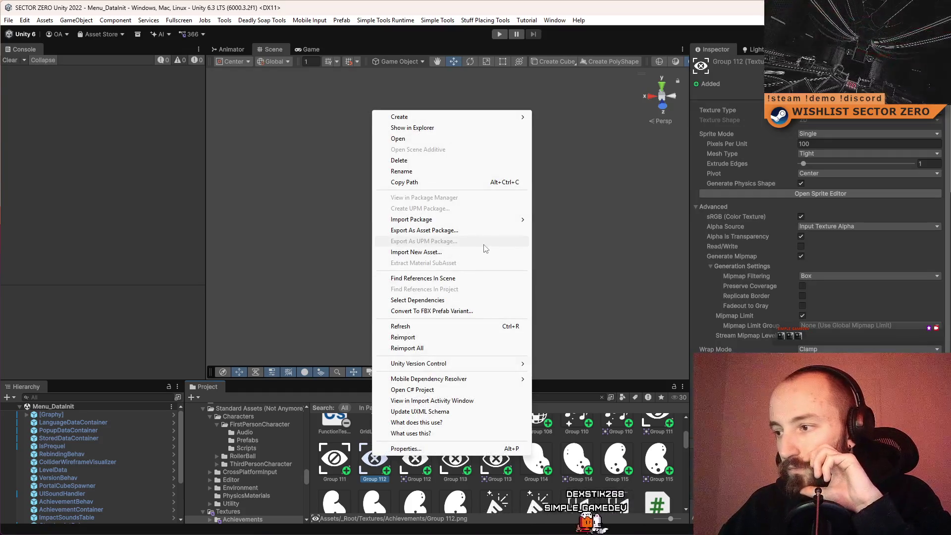
pyautogui.click(411, 433)
pyautogui.click(374, 458)
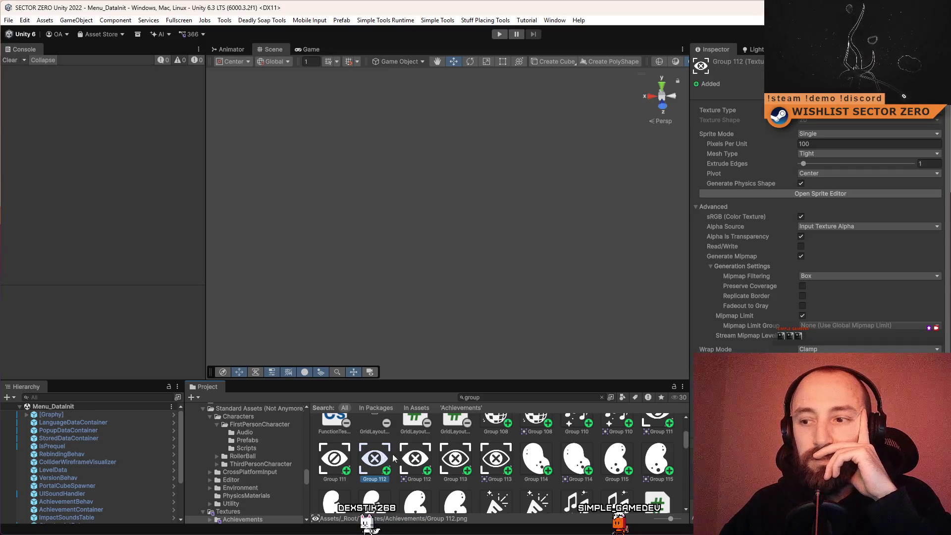
pyautogui.scroll(5, 450, 454)
pyautogui.scroll(-5, 450, 454)
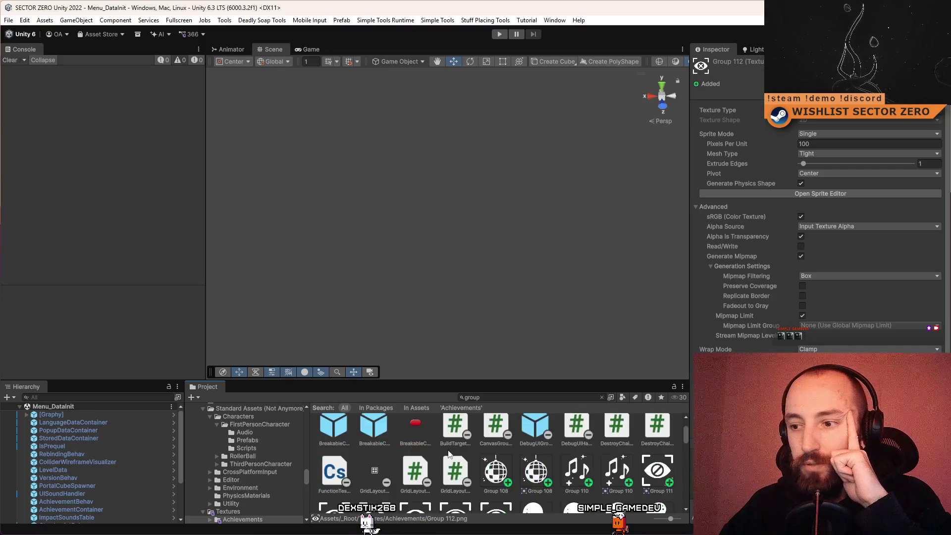
pyautogui.scroll(2, 449, 454)
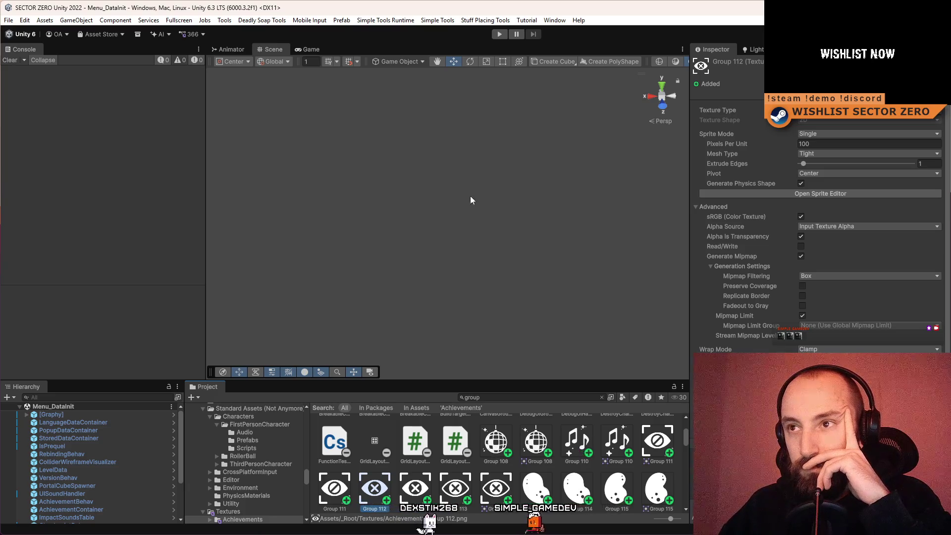
pyautogui.click(498, 35)
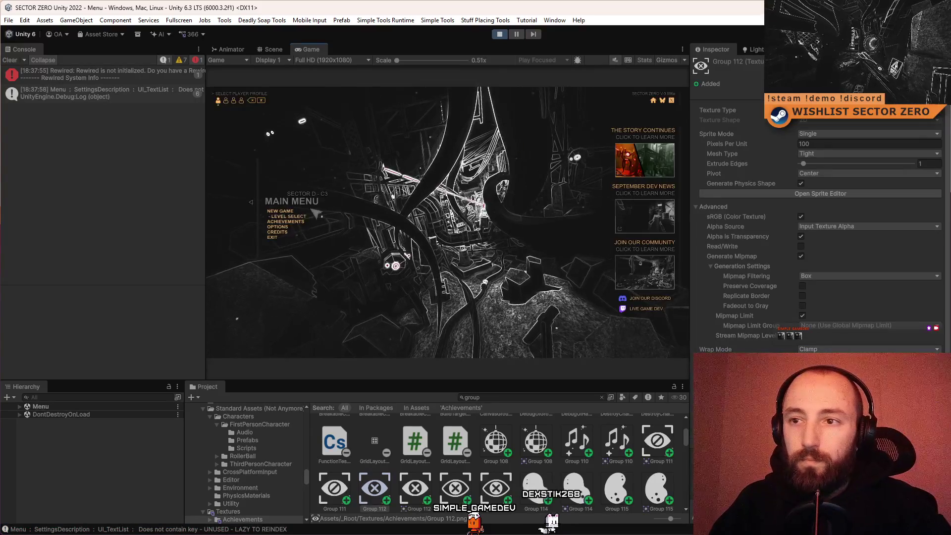
# Open the game's Achievements list fullscreen, page forward to 5 of 6, then leave fullscreen.
pyautogui.click(289, 221)
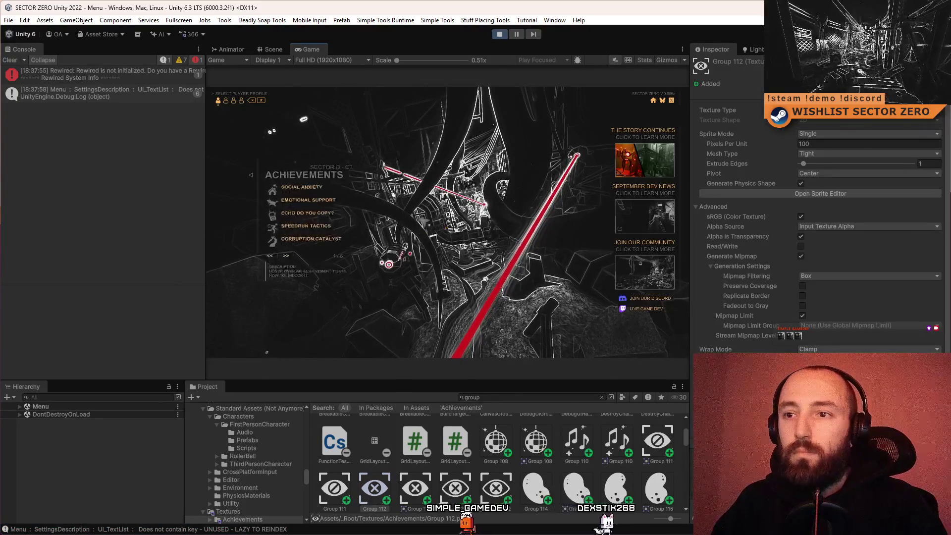
pyautogui.press('F10')
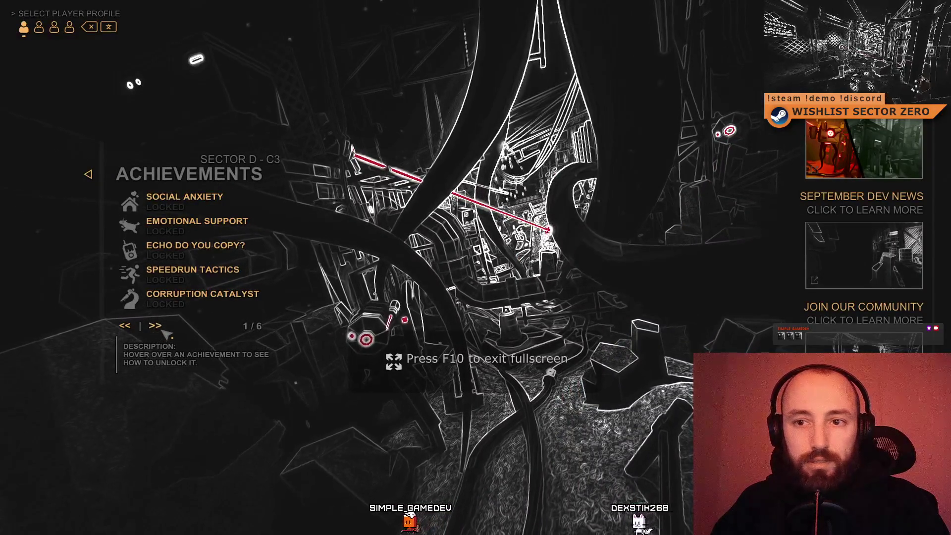
pyautogui.click(155, 326)
pyautogui.click(155, 326)
pyautogui.click(155, 326)
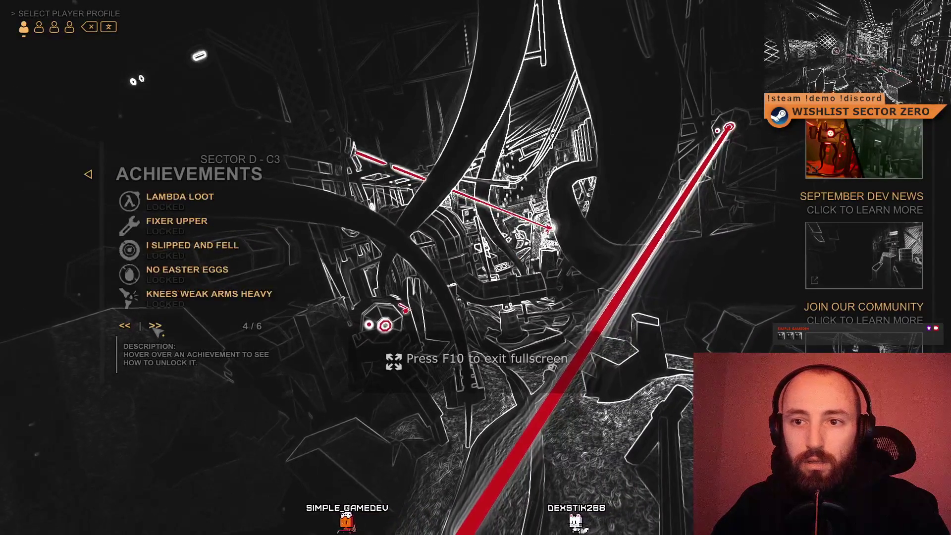
pyautogui.click(155, 326)
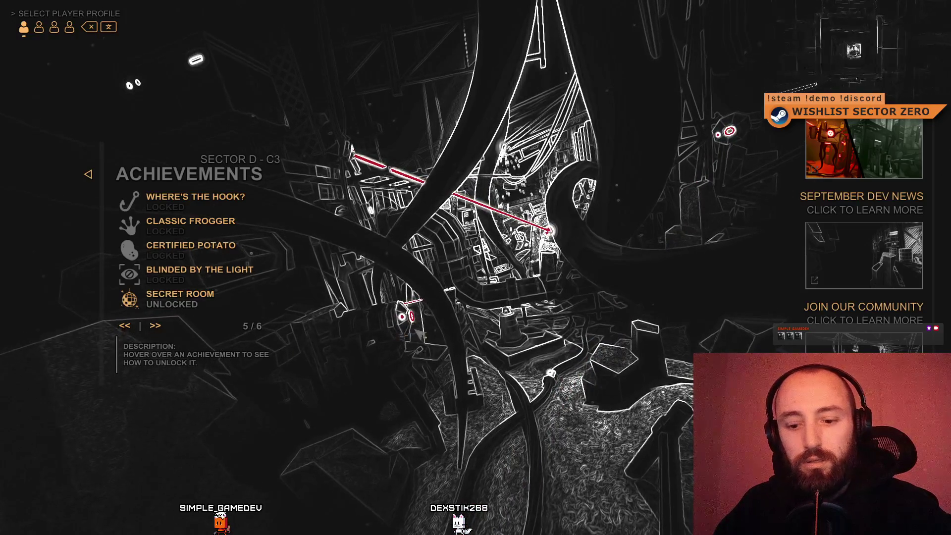
pyautogui.press('F11')
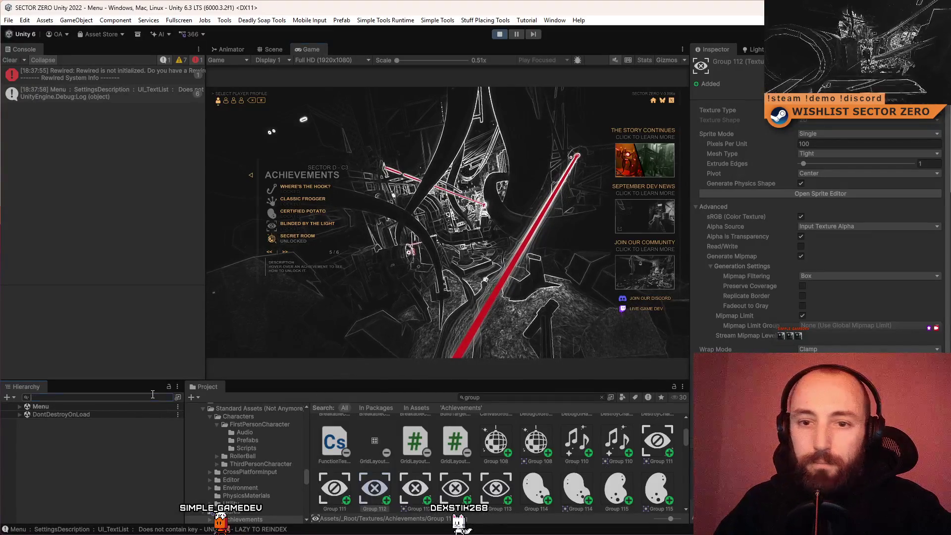
# Find AchievementParent5 with an 'ach' Hierarchy search, select its Icon child, and bring up its texture choices.
pyautogui.write('ach')
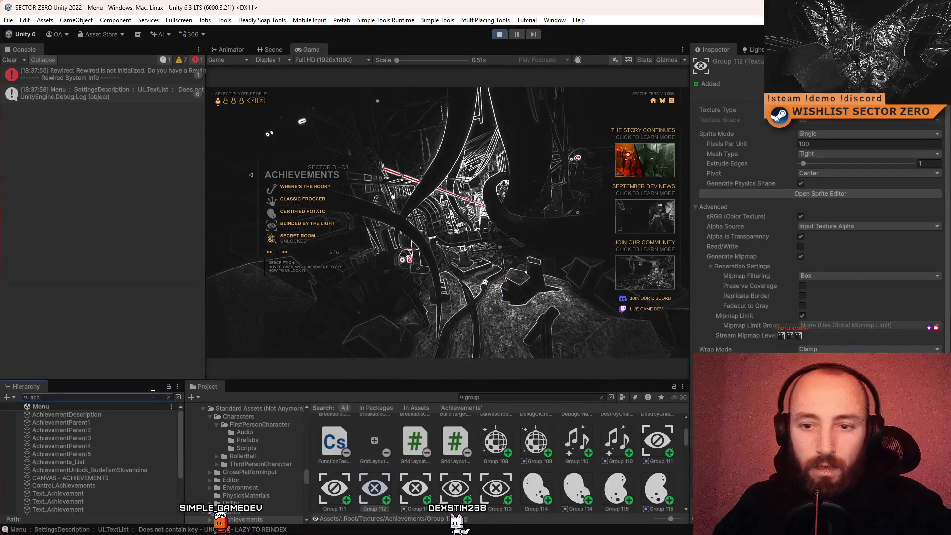
pyautogui.click(86, 453)
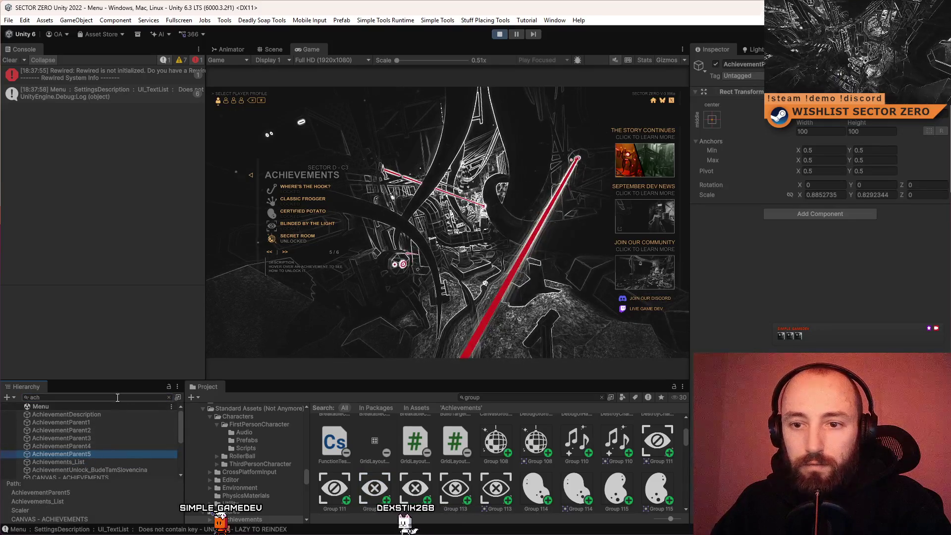
pyautogui.click(169, 397)
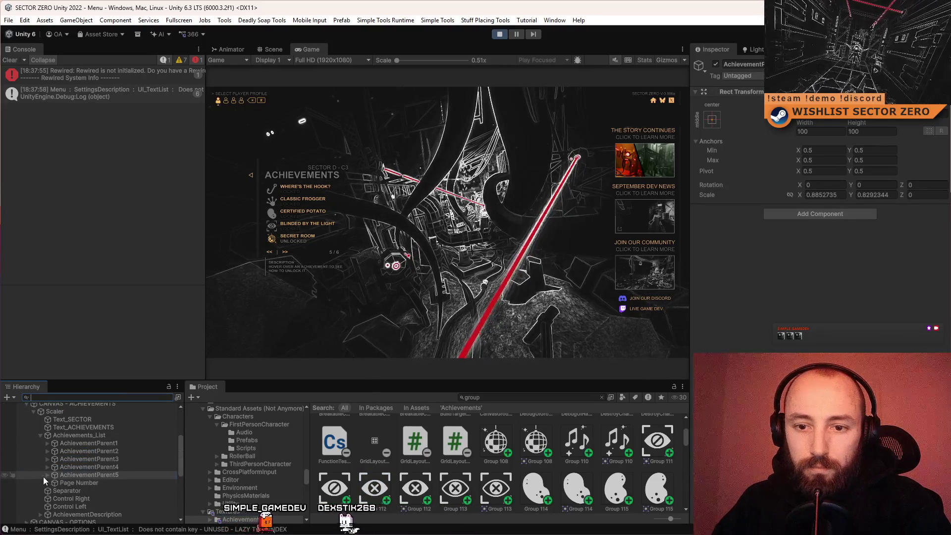
pyautogui.click(46, 474)
pyautogui.click(100, 491)
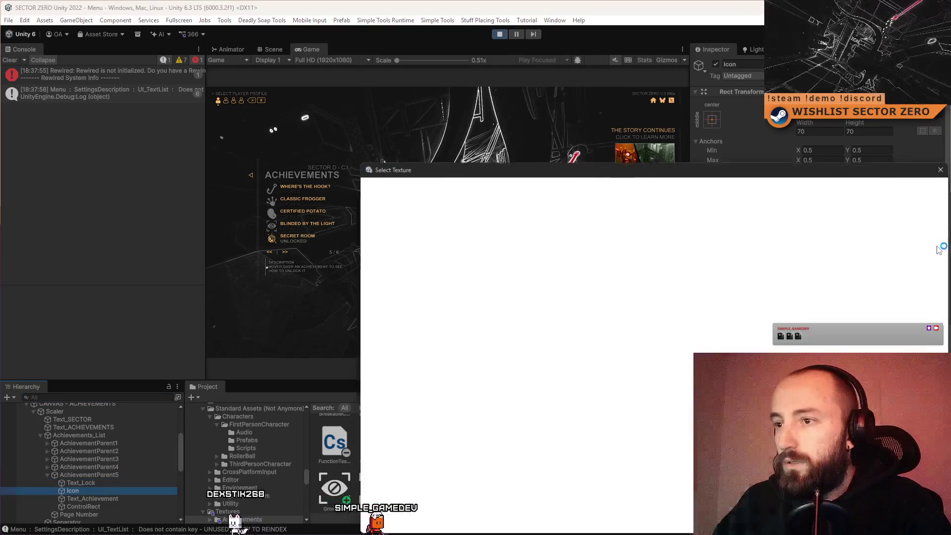
pyautogui.click(936, 247)
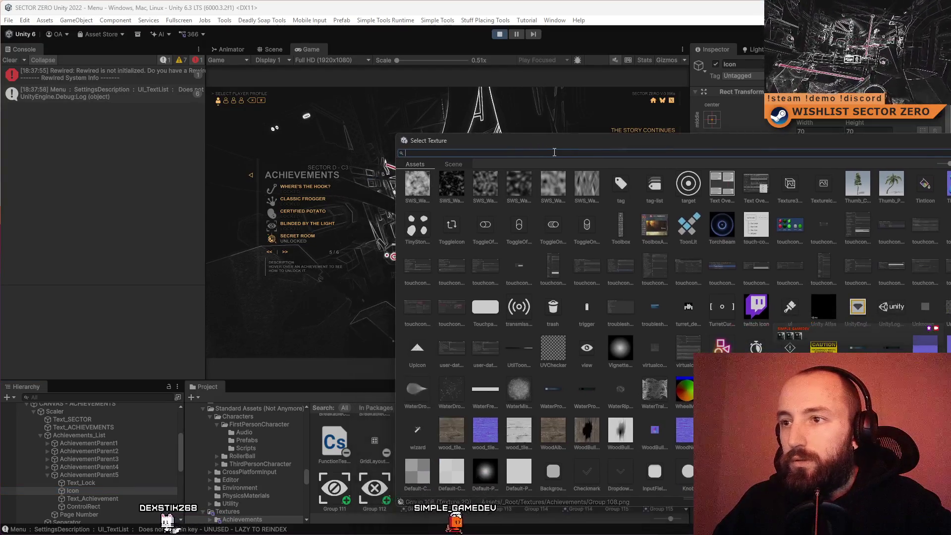
# Filter the texture picker by 'gr', assign Group 119 to the icon, and close the picker.
pyautogui.write('gr')
pyautogui.scroll(3, 580, 222)
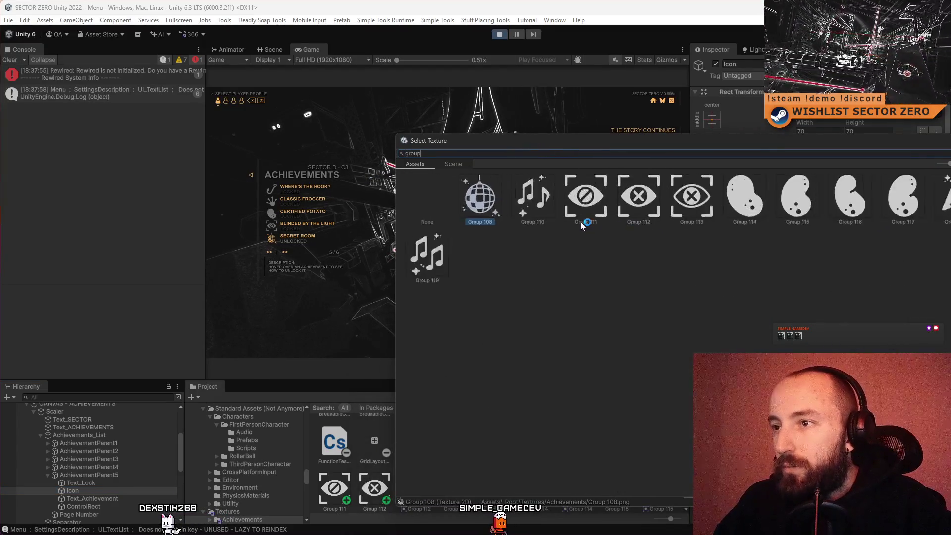
pyautogui.scroll(-2, 580, 220)
pyautogui.click(515, 196)
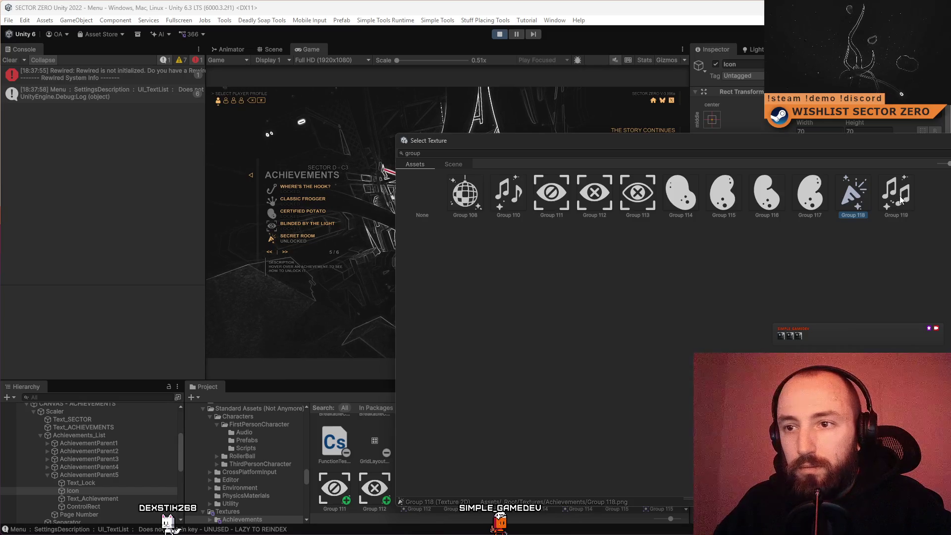
pyautogui.press('Return')
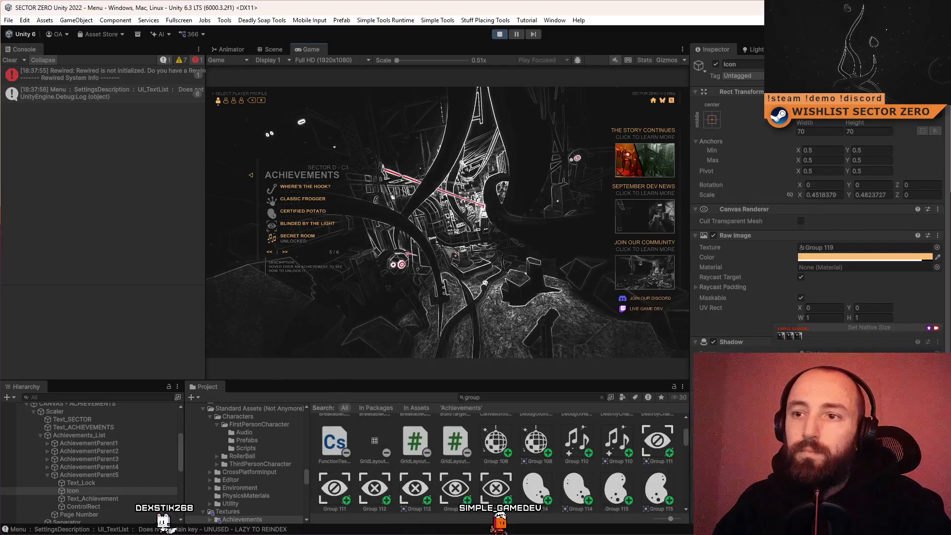
pyautogui.press('F10')
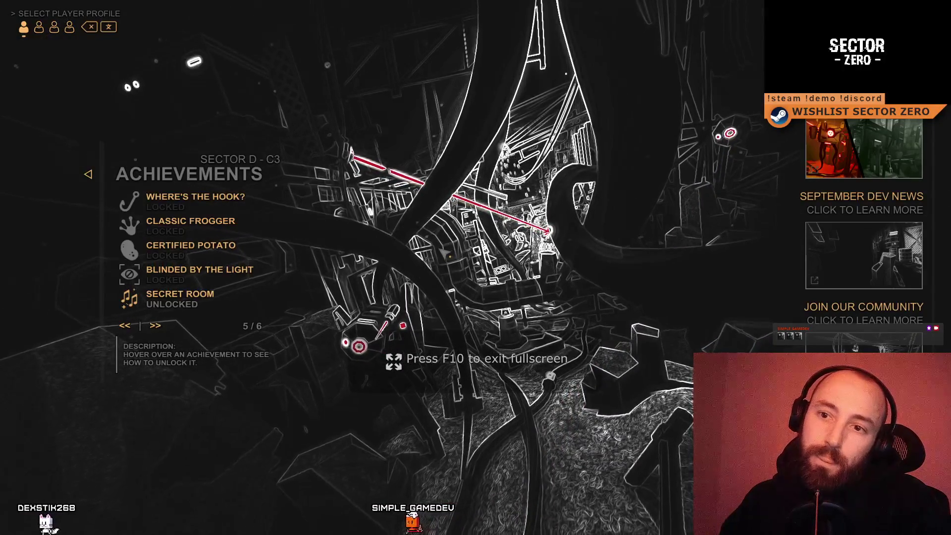
pyautogui.moveTo(138, 314)
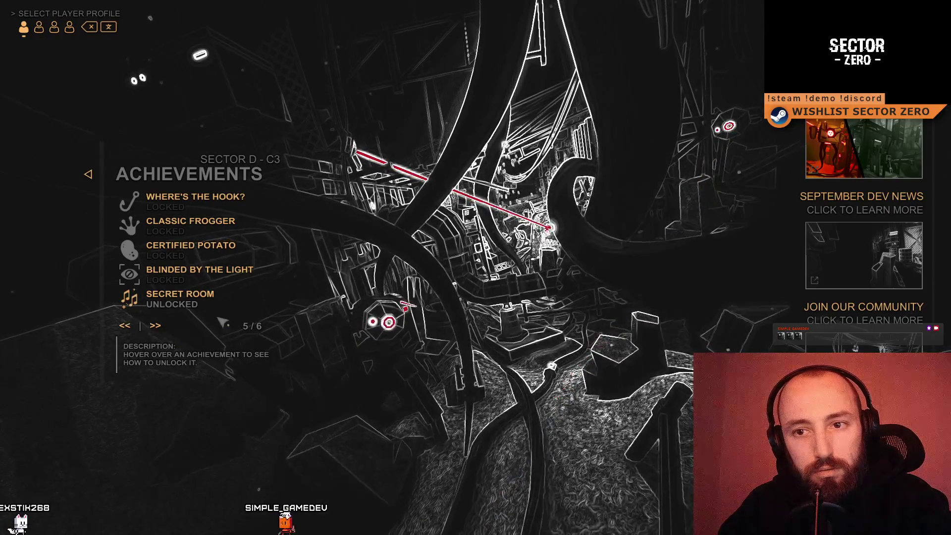
pyautogui.press('F11')
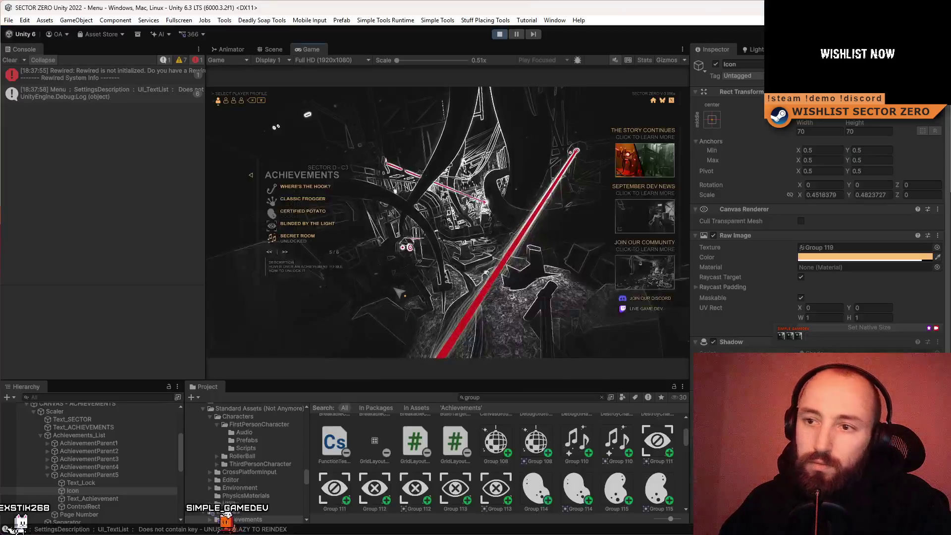
# Search the icon's texture picker for 'group' and preview Groups 108 through 116 as the icon.
pyautogui.click(935, 248)
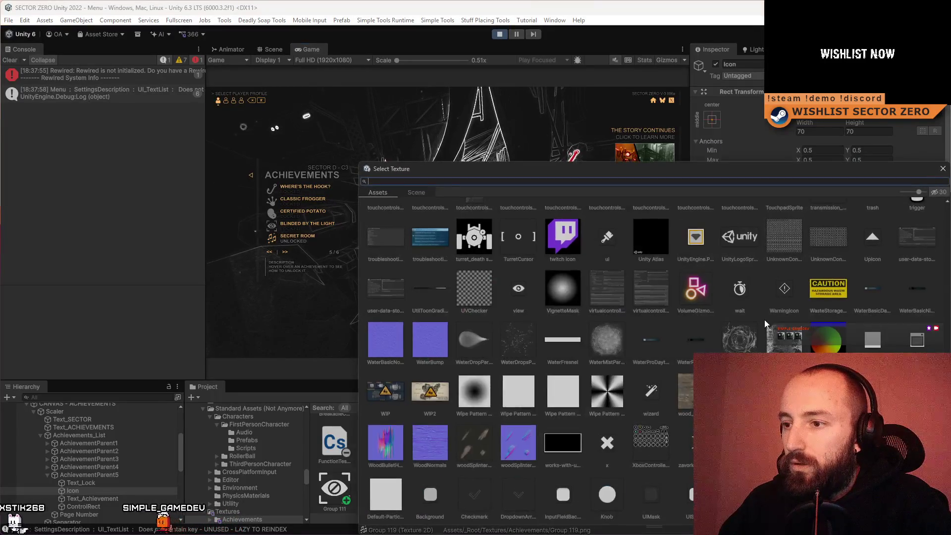
pyautogui.write('group')
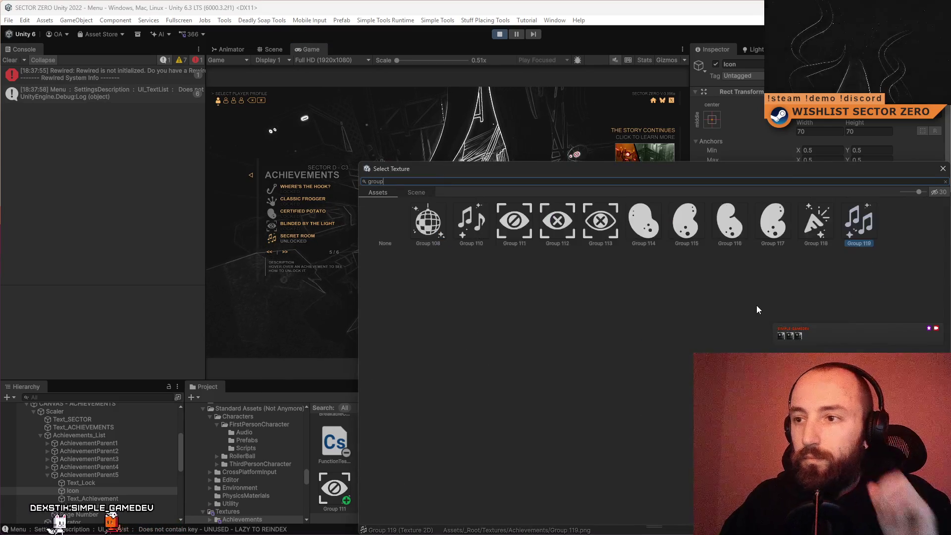
pyautogui.click(427, 225)
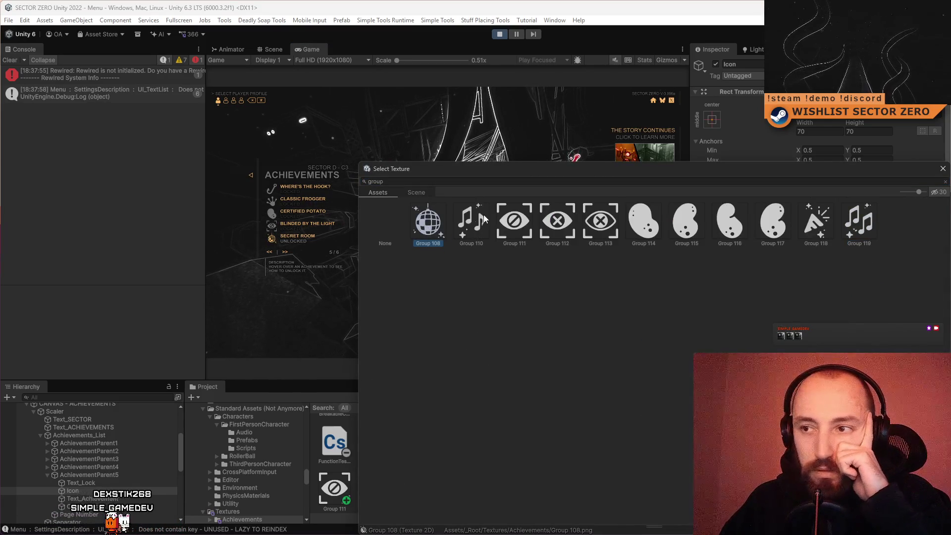
pyautogui.click(471, 225)
pyautogui.click(520, 226)
pyautogui.click(557, 226)
pyautogui.click(607, 226)
pyautogui.click(654, 224)
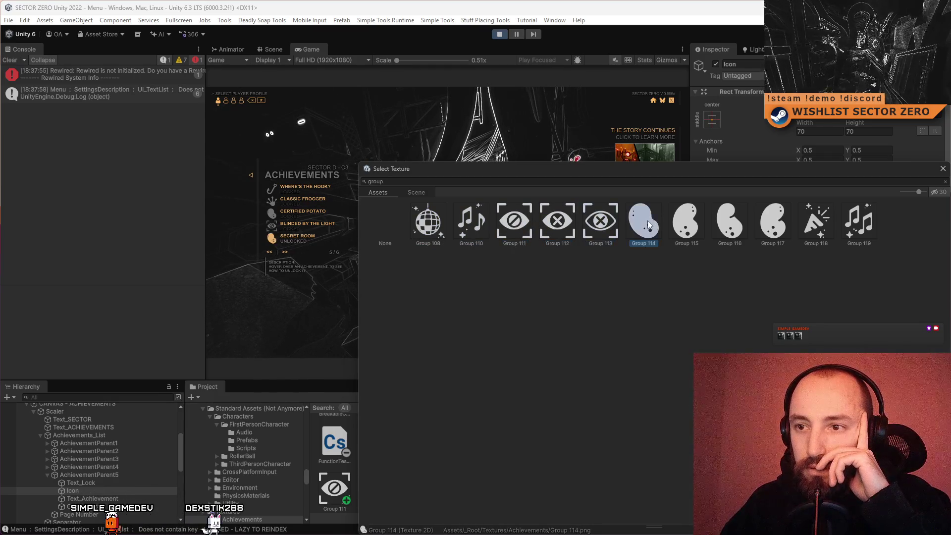
pyautogui.click(674, 223)
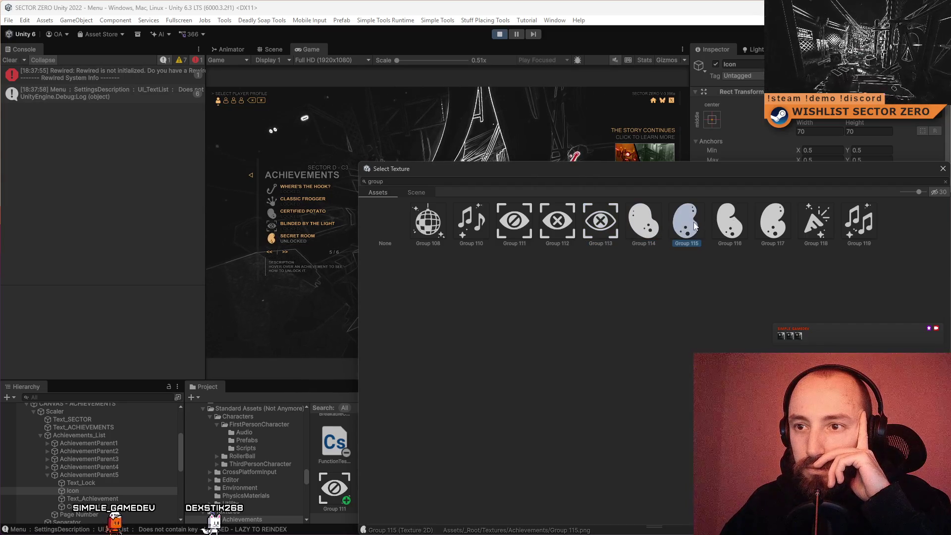
pyautogui.click(729, 231)
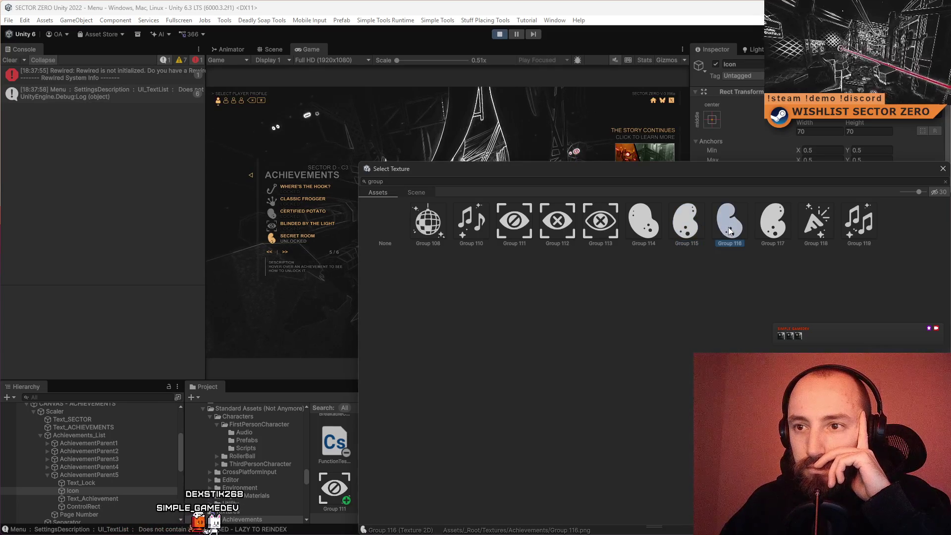
pyautogui.click(686, 231)
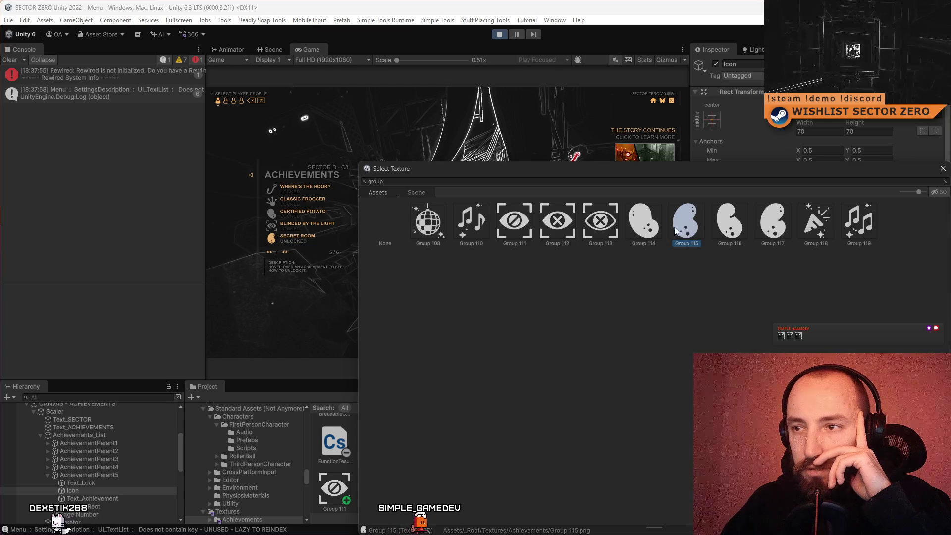
# Compare Groups 117, 118 and 110, settle on the Group 118 party popper, and go fullscreen.
pyautogui.click(763, 229)
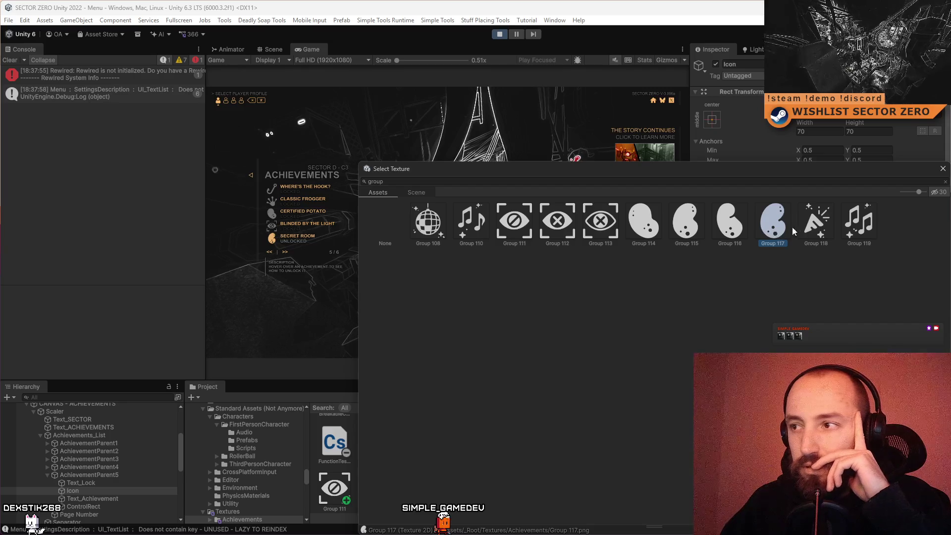
pyautogui.click(812, 225)
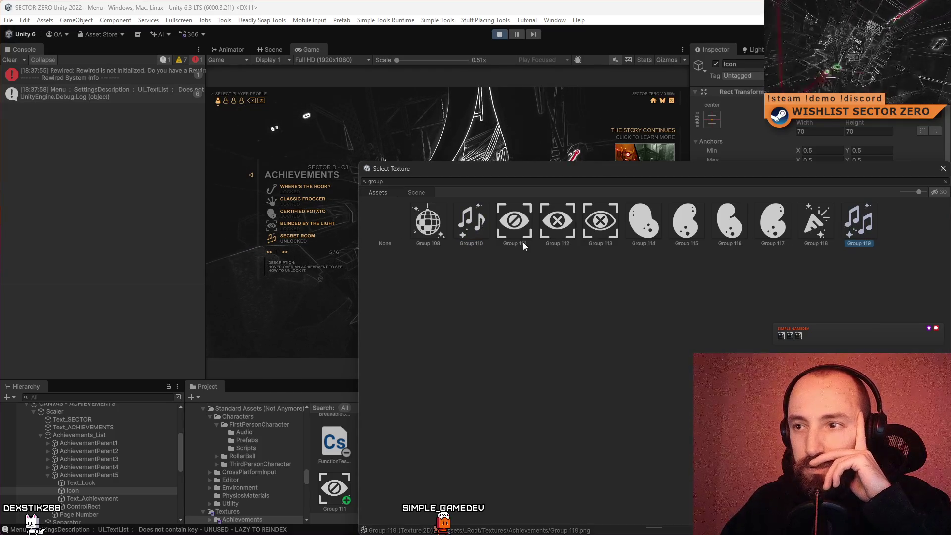
pyautogui.click(483, 230)
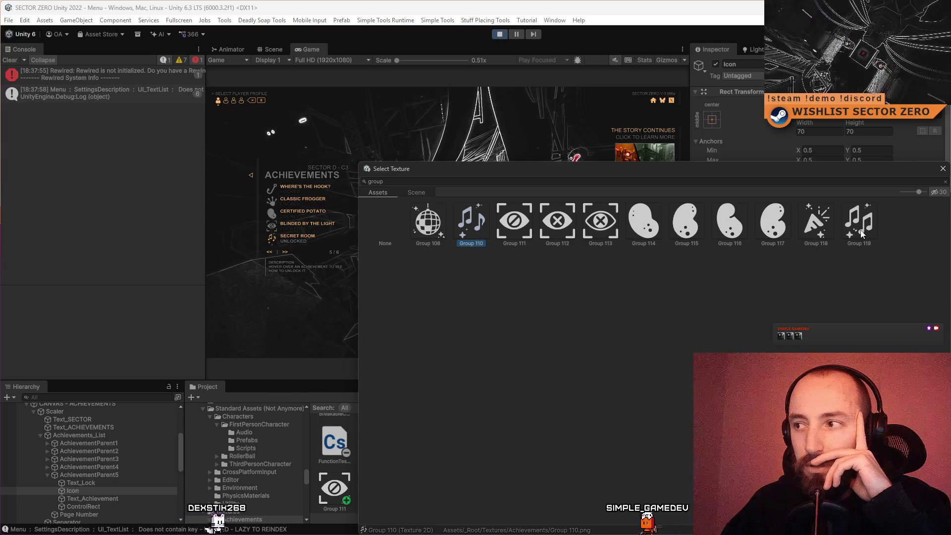
pyautogui.click(817, 233)
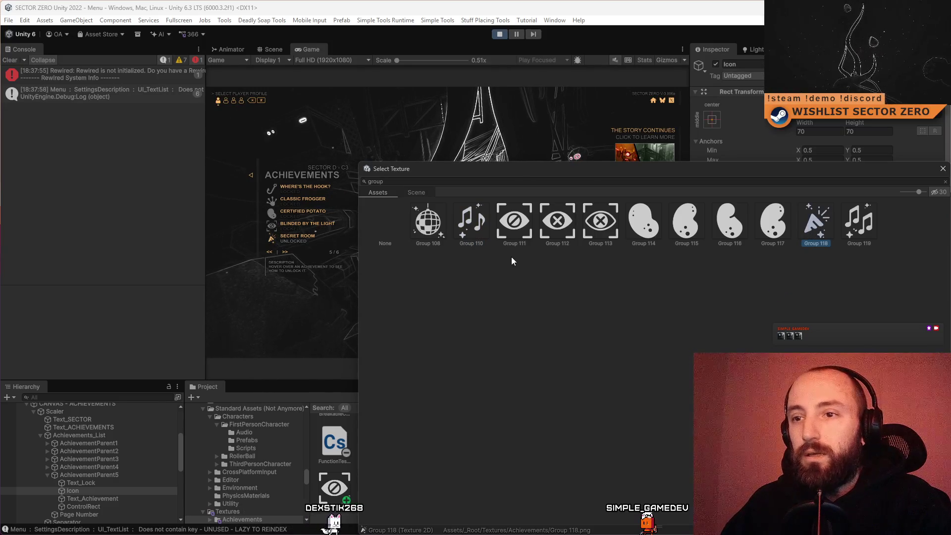
pyautogui.press('F10')
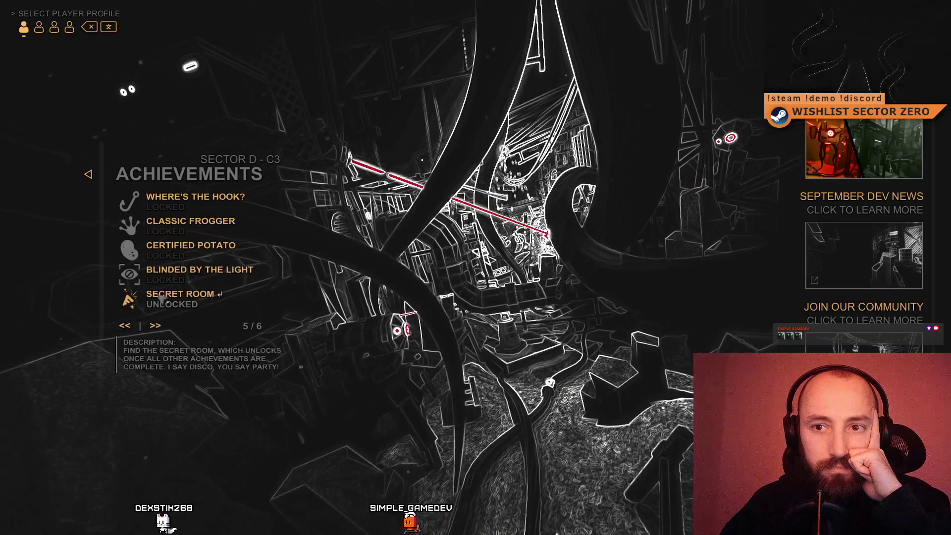
# Page backward through every achievements page down to 1/6, then wrap around to the last page.
pyautogui.moveTo(147, 272)
pyautogui.moveTo(148, 309)
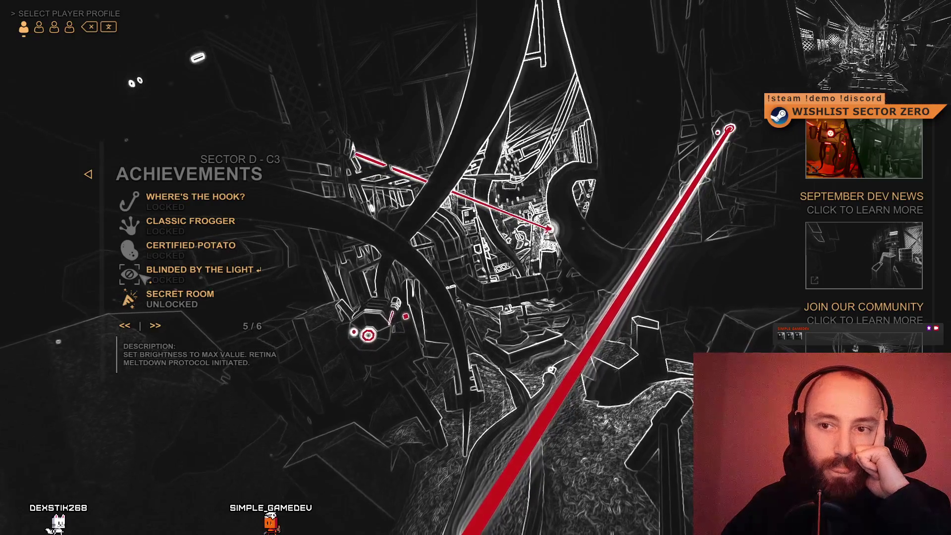
pyautogui.click(162, 327)
pyautogui.click(132, 327)
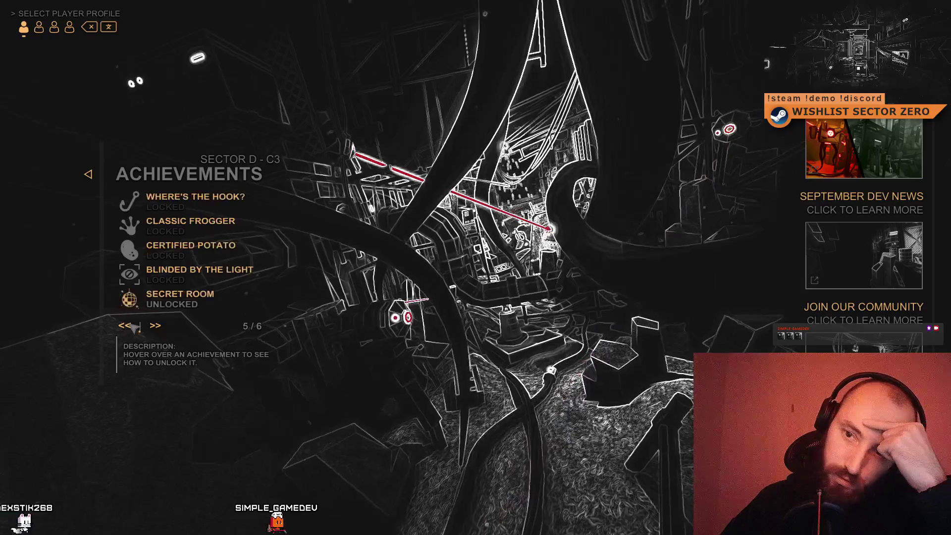
pyautogui.click(133, 327)
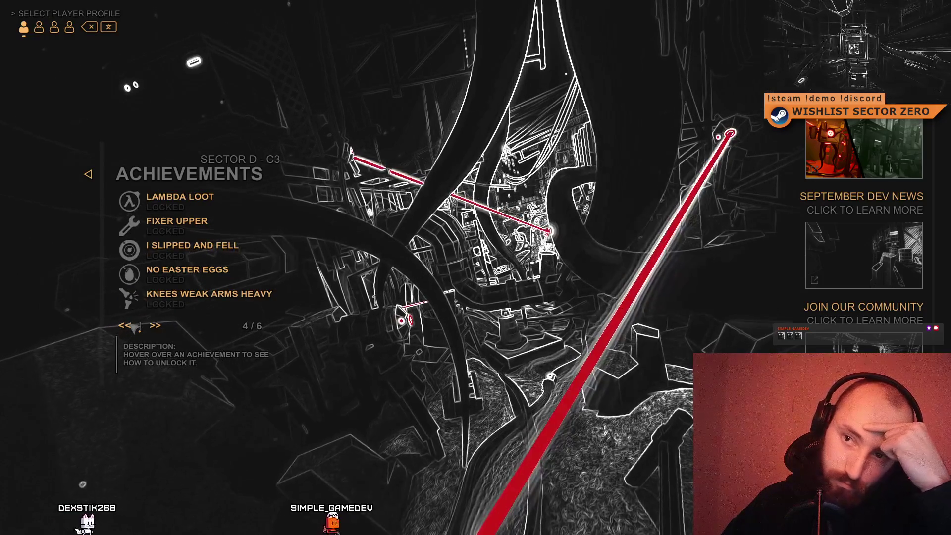
pyautogui.click(132, 327)
pyautogui.click(133, 327)
pyautogui.click(133, 326)
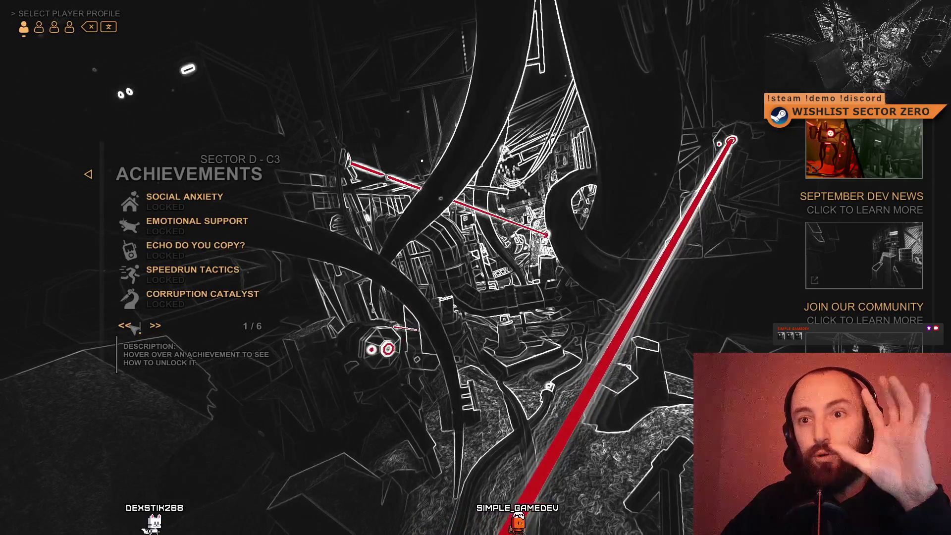
pyautogui.click(134, 326)
# Page forward again to 5/6, comparing Secret Room's disco-ball icon against page 6/6.
pyautogui.click(161, 326)
pyautogui.click(161, 325)
pyautogui.click(162, 325)
pyautogui.click(162, 325)
pyautogui.click(163, 325)
pyautogui.click(126, 327)
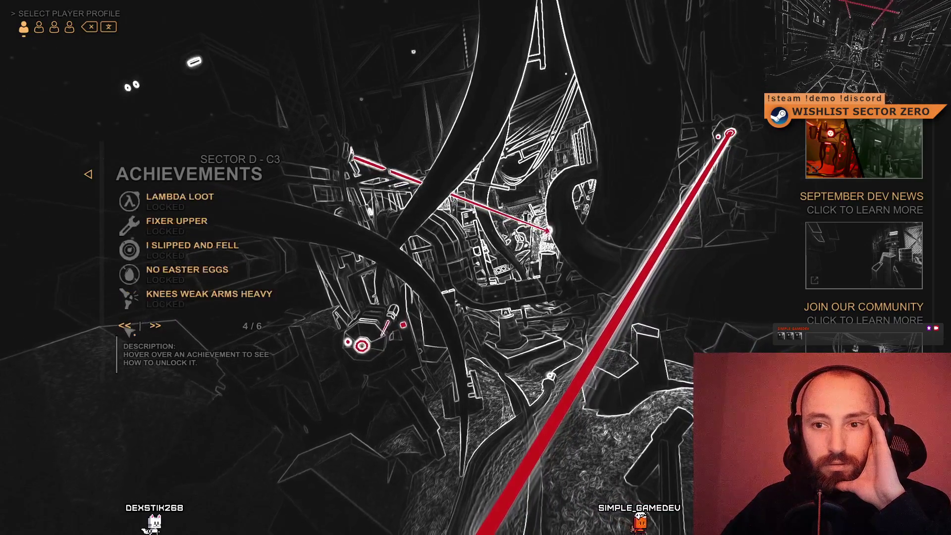
pyautogui.click(159, 325)
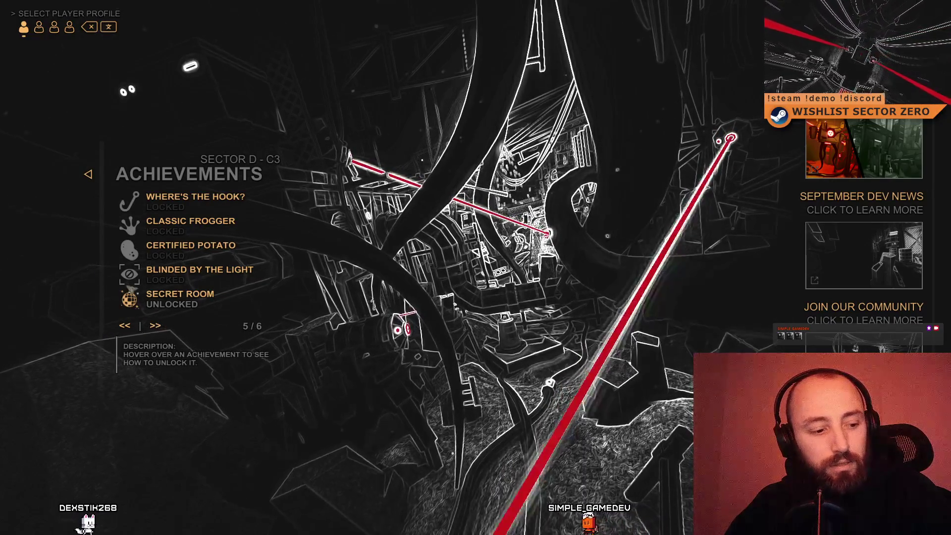
pyautogui.click(160, 329)
pyautogui.click(130, 327)
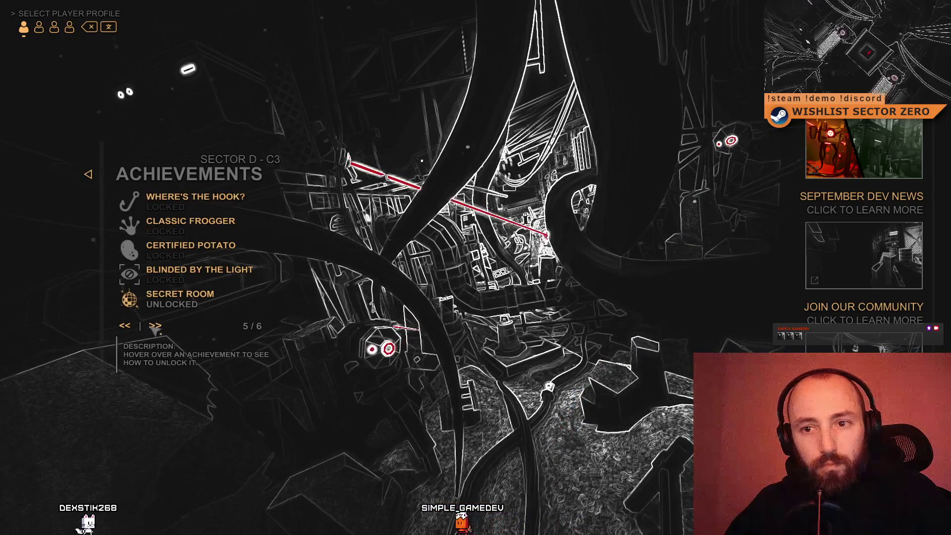
pyautogui.click(155, 327)
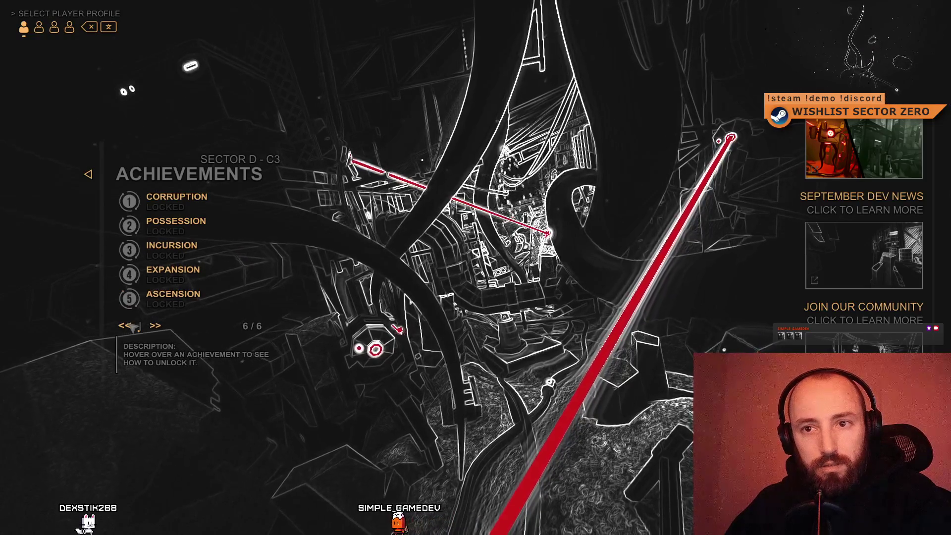
pyautogui.click(133, 326)
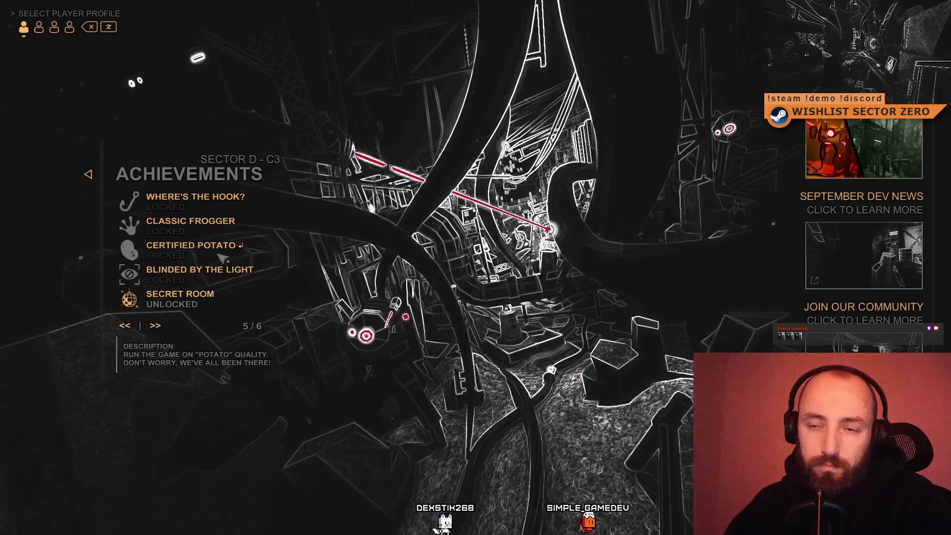
pyautogui.click(124, 326)
# Page back to the first achievements page and forward again to page 3 of 6.
pyautogui.click(126, 327)
pyautogui.click(126, 328)
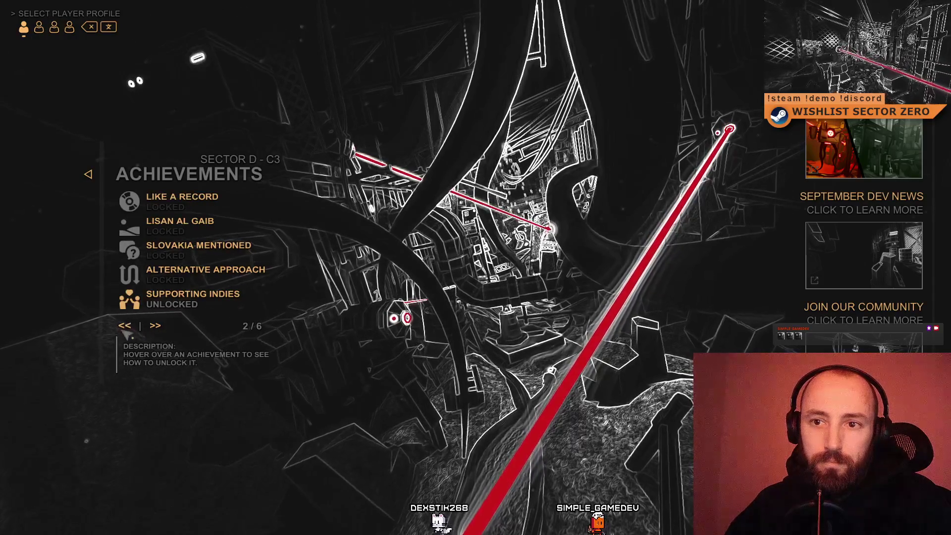
pyautogui.click(126, 329)
pyautogui.click(154, 328)
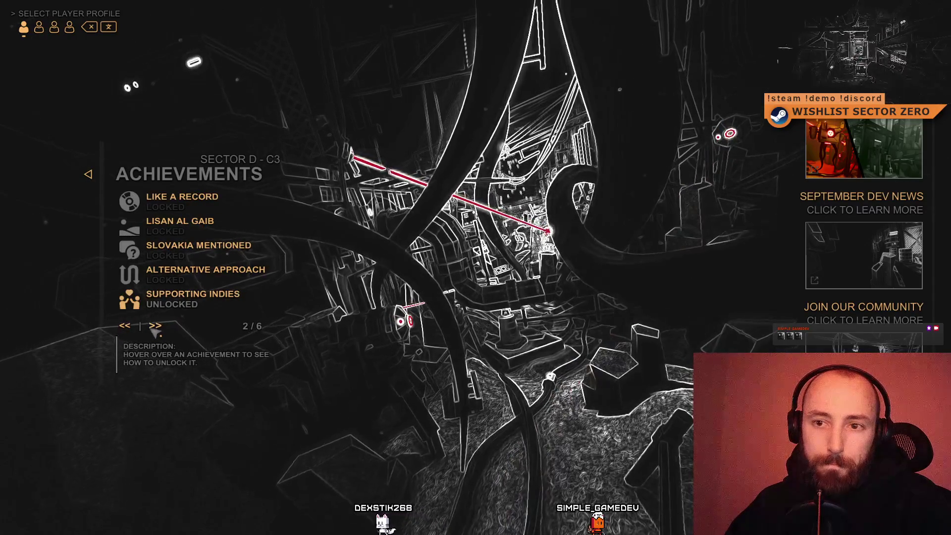
pyautogui.click(149, 330)
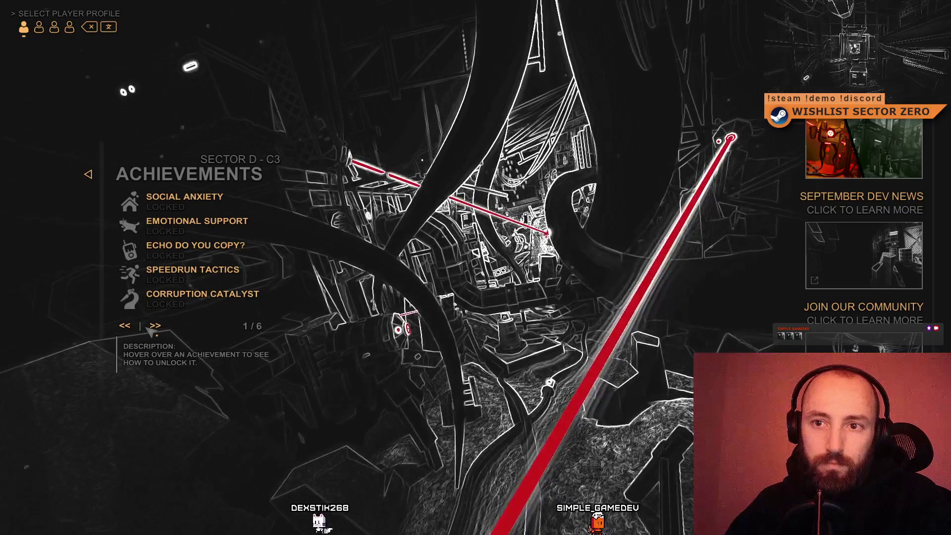
pyautogui.click(155, 328)
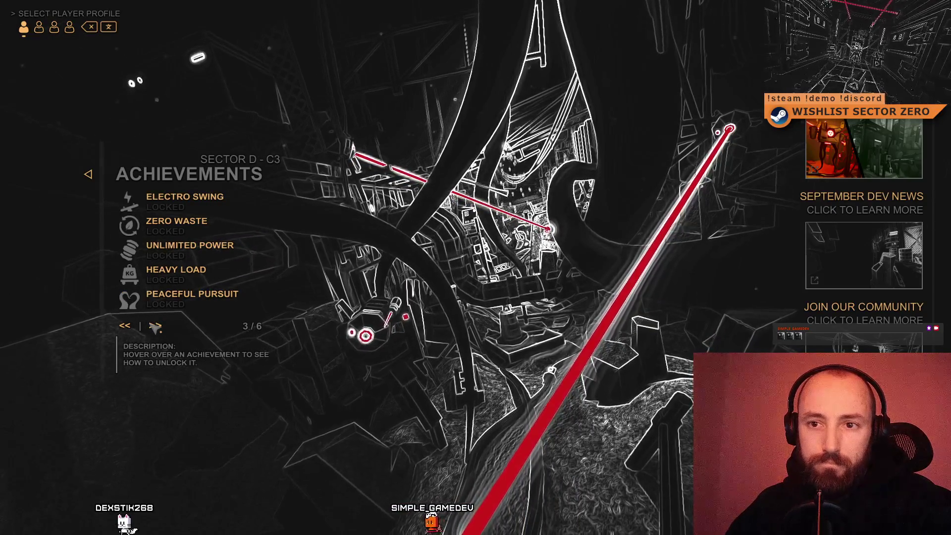
pyautogui.click(153, 325)
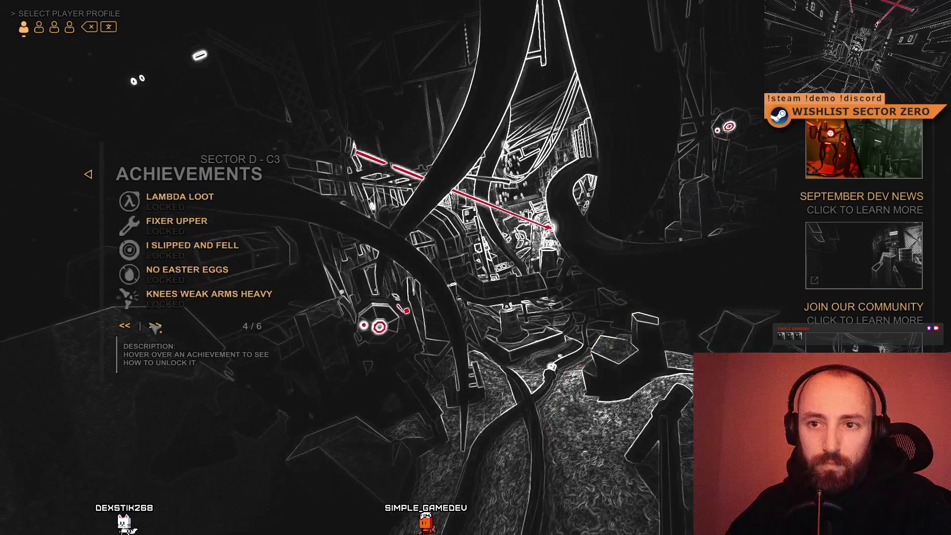
pyautogui.click(125, 325)
pyautogui.moveTo(141, 226)
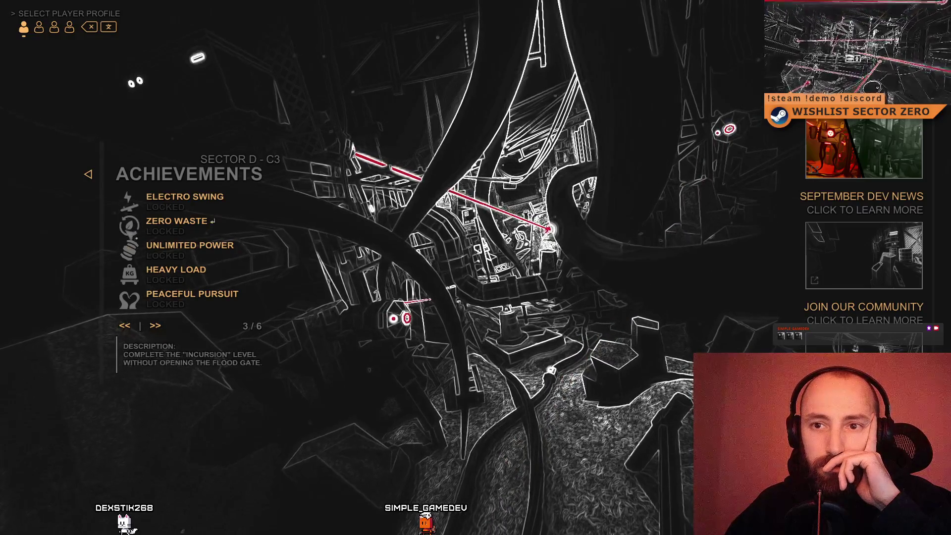
pyautogui.moveTo(176, 220)
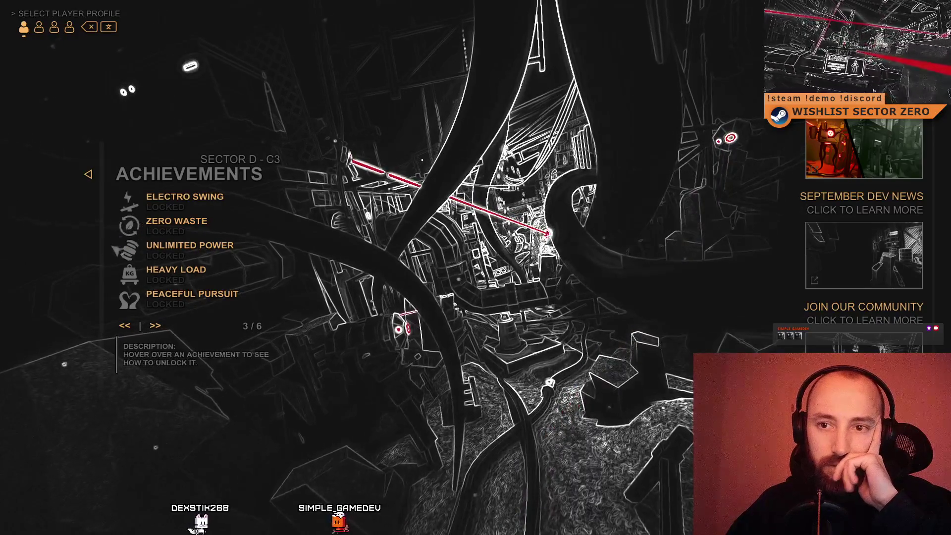
# Advance to page 5 of 6 with Secret Room unlocked, then exit fullscreen.
pyautogui.click(154, 326)
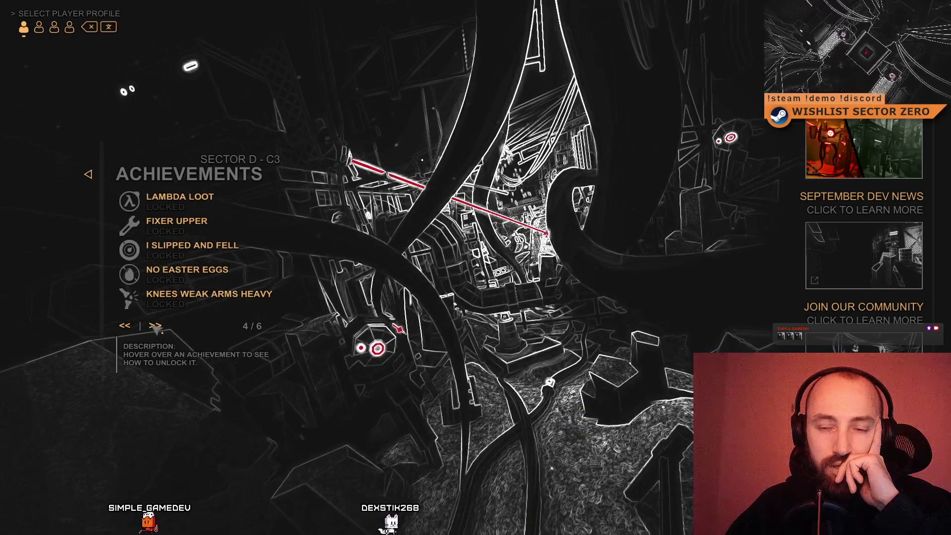
pyautogui.click(155, 326)
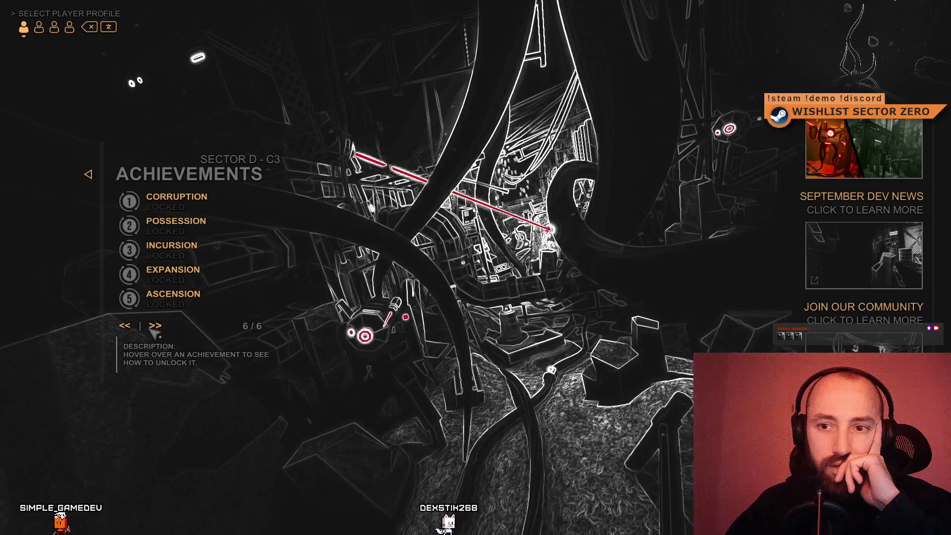
pyautogui.click(156, 326)
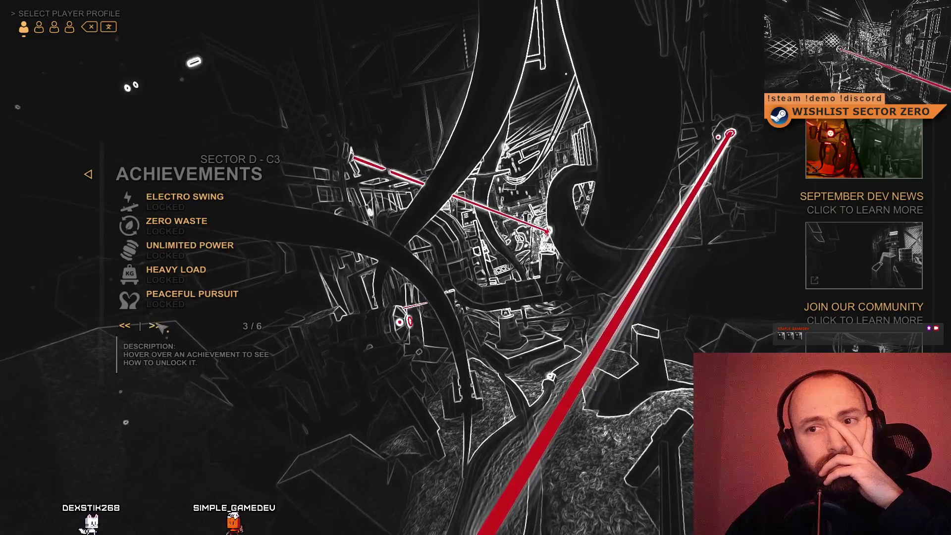
pyautogui.click(155, 325)
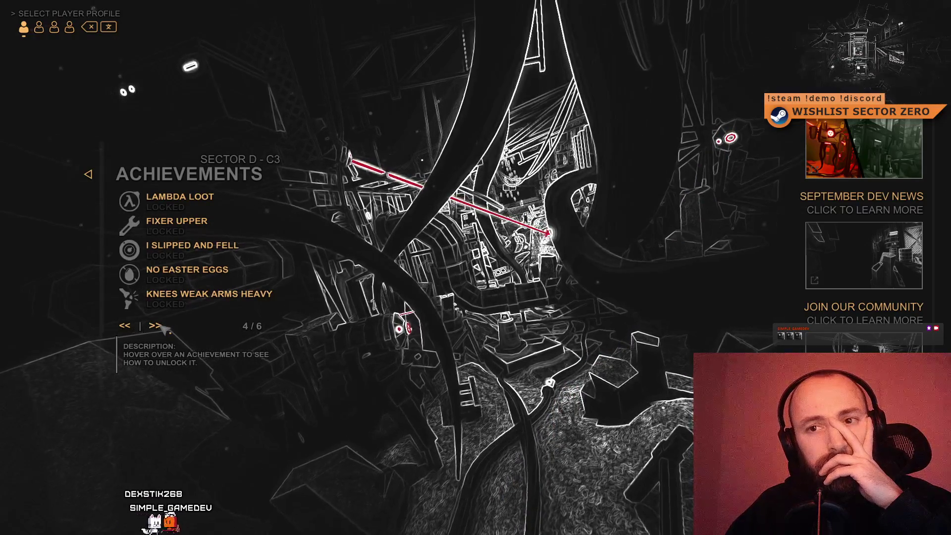
pyautogui.click(156, 325)
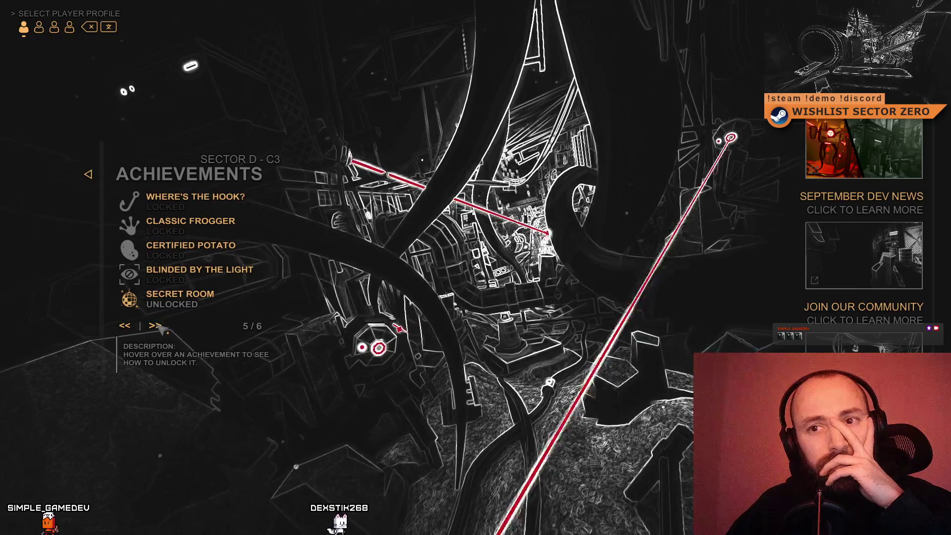
pyautogui.click(156, 325)
pyautogui.click(124, 325)
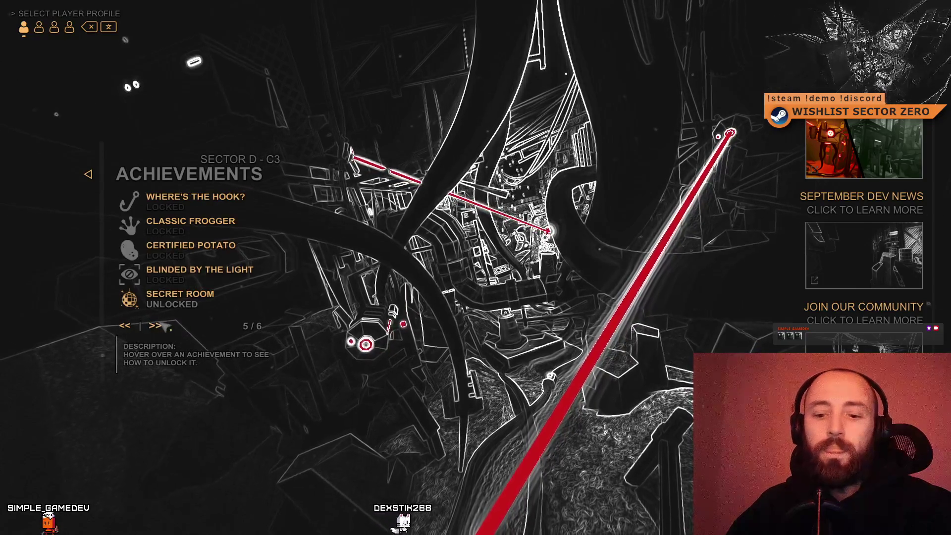
pyautogui.press('F10')
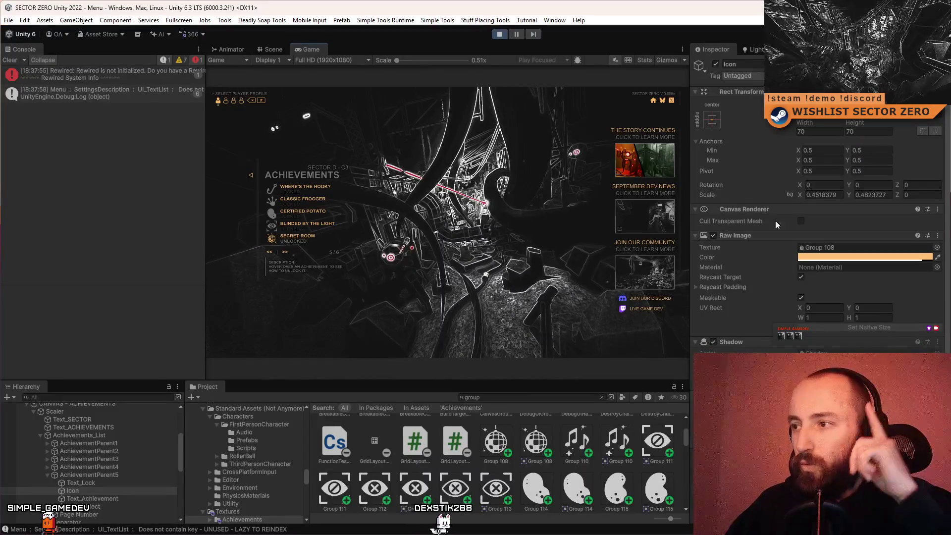
# Compare Groups 118, 119 and 110 in the 'group' texture search, assign Group 119 music notes, and go fullscreen.
pyautogui.click(937, 247)
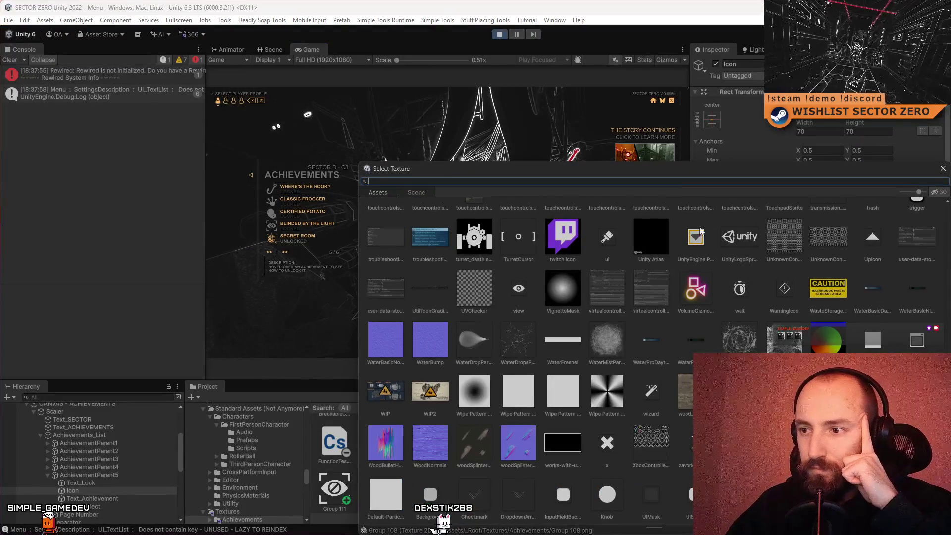
pyautogui.write('group')
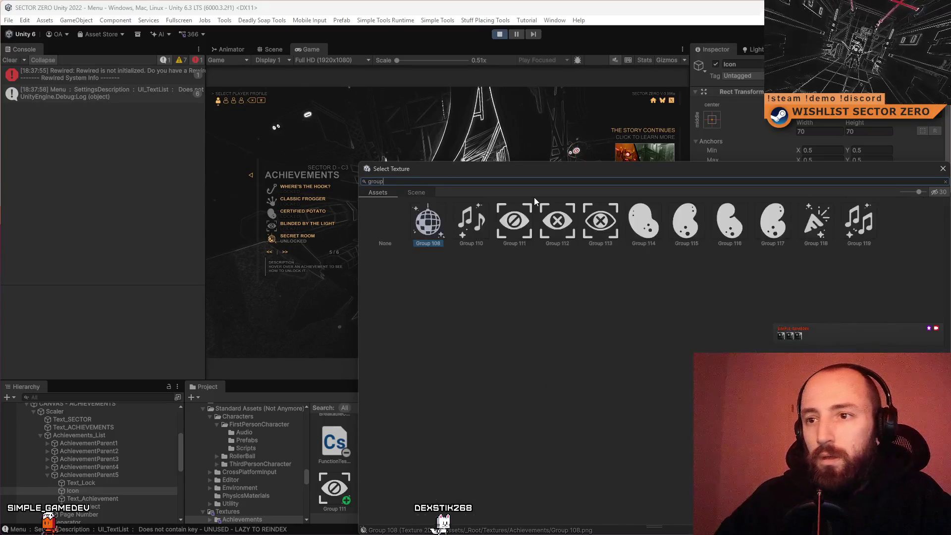
pyautogui.click(824, 237)
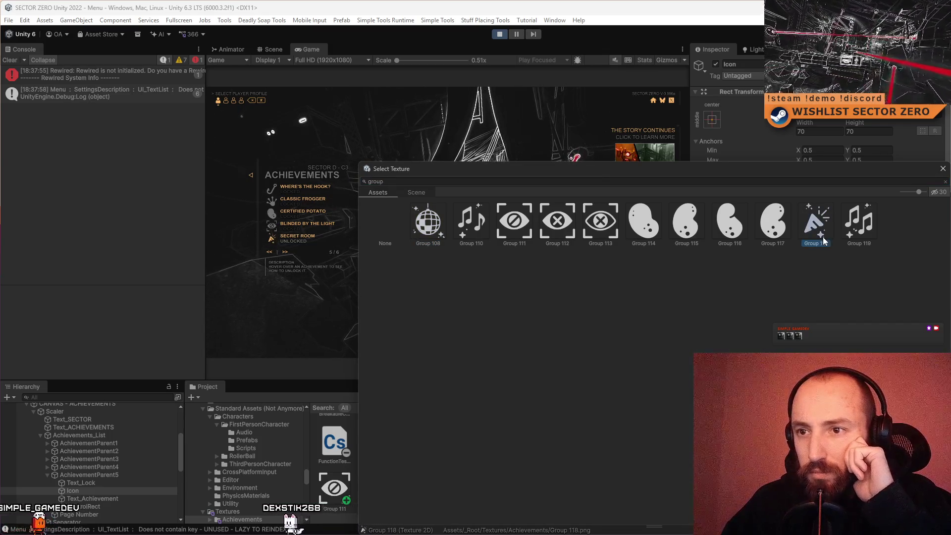
pyautogui.click(847, 231)
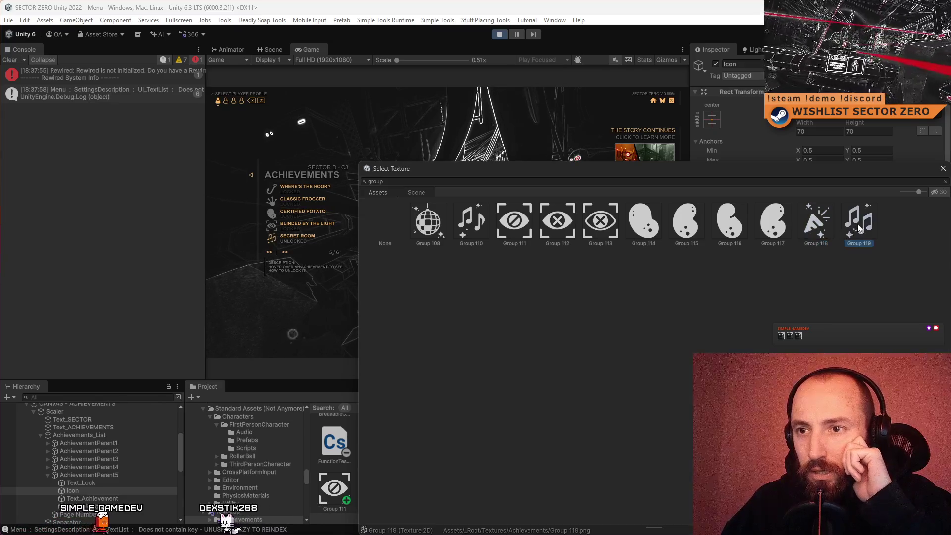
pyautogui.click(473, 235)
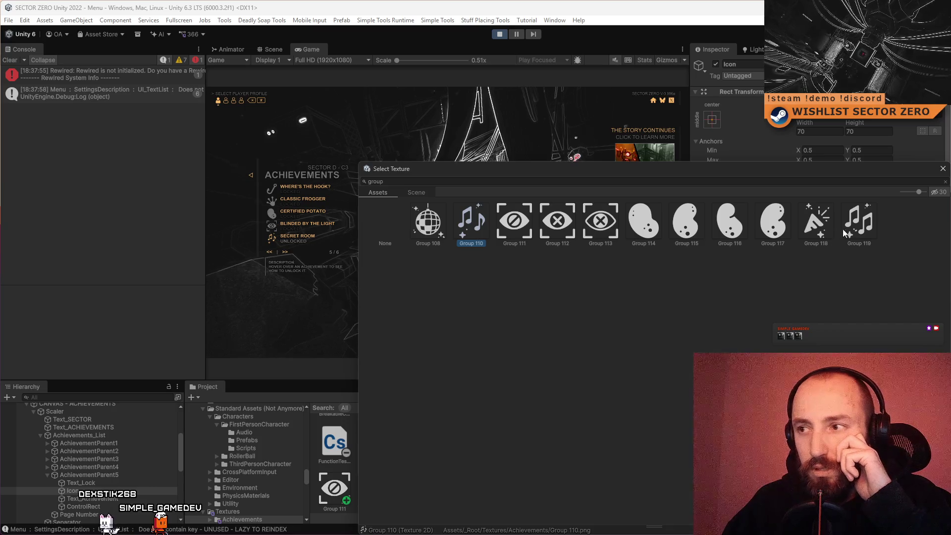
pyautogui.click(857, 231)
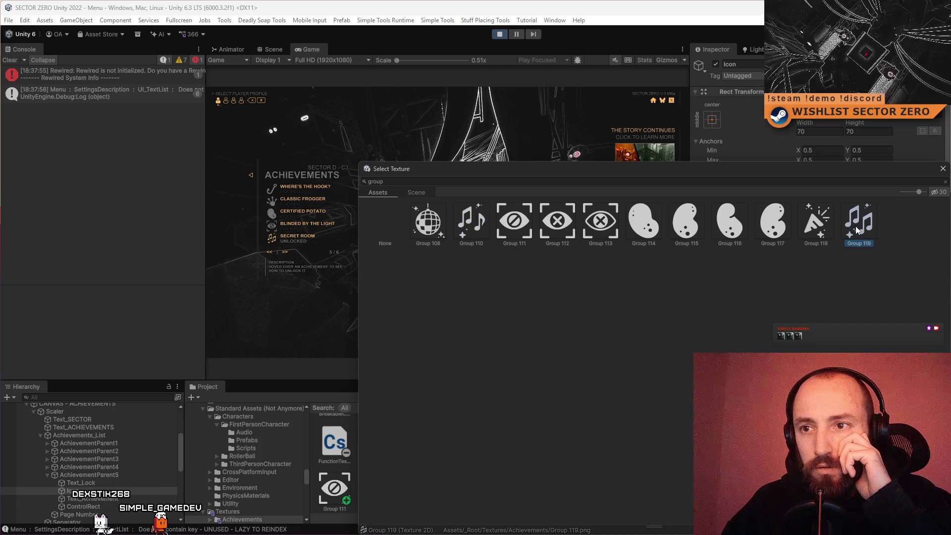
pyautogui.click(473, 235)
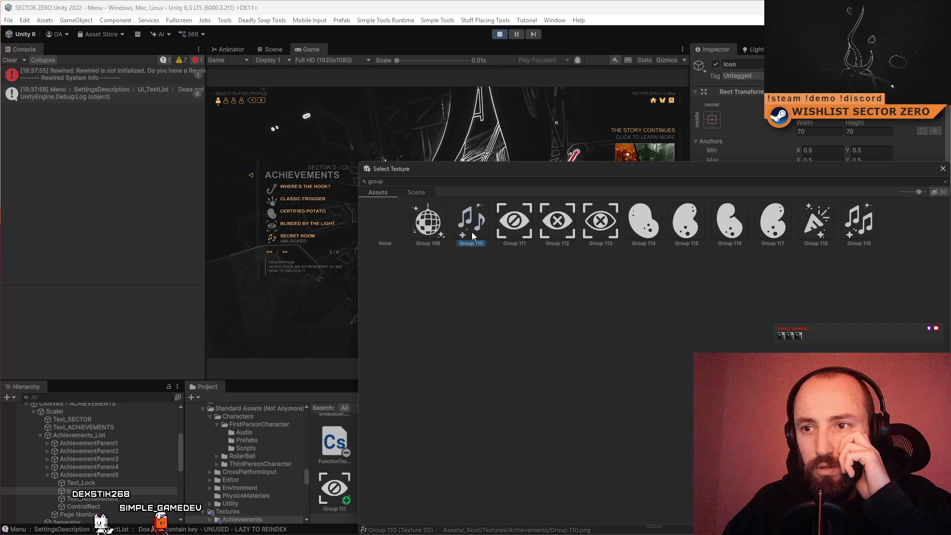
pyautogui.doubleClick(859, 224)
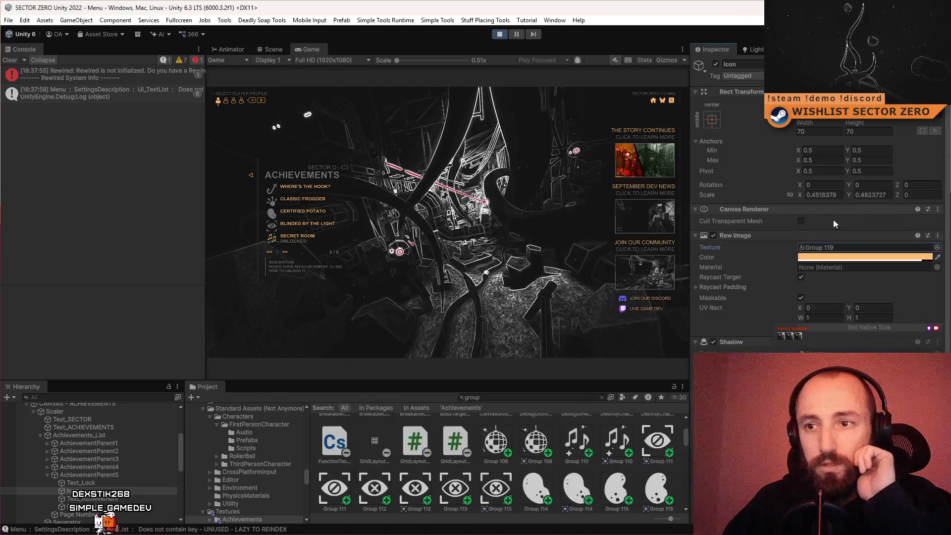
pyautogui.press('F10')
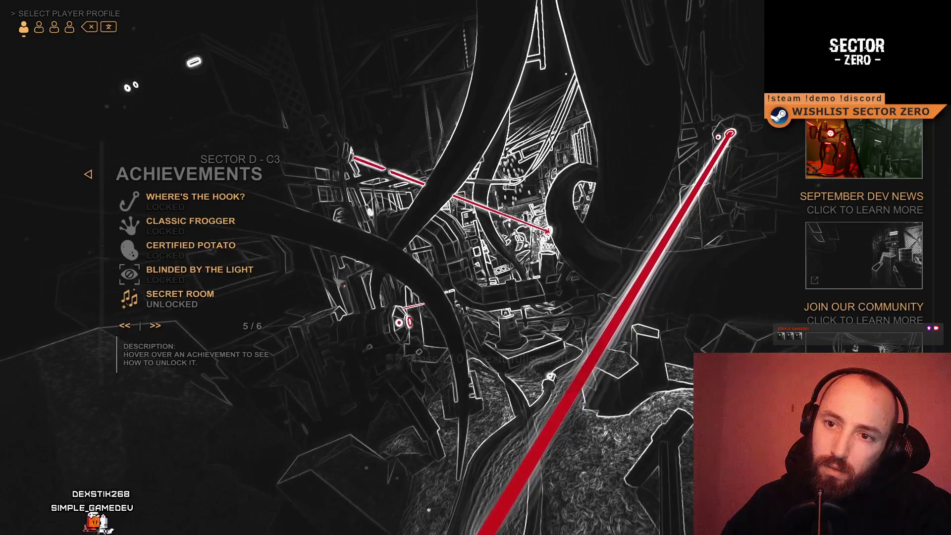
# Verify Secret Room's music-note icon, exit fullscreen, and select the Group 111 eye-slash image asset.
pyautogui.moveTo(134, 308)
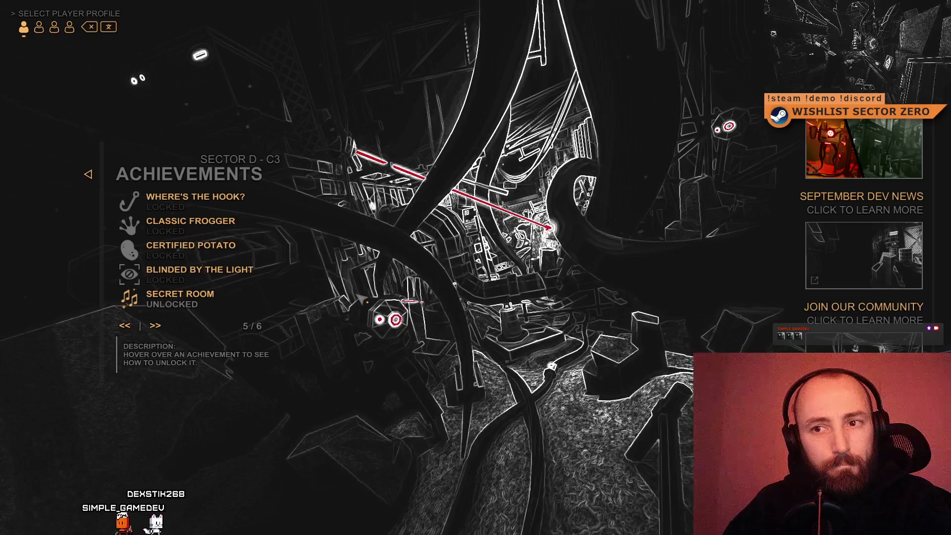
pyautogui.moveTo(140, 278)
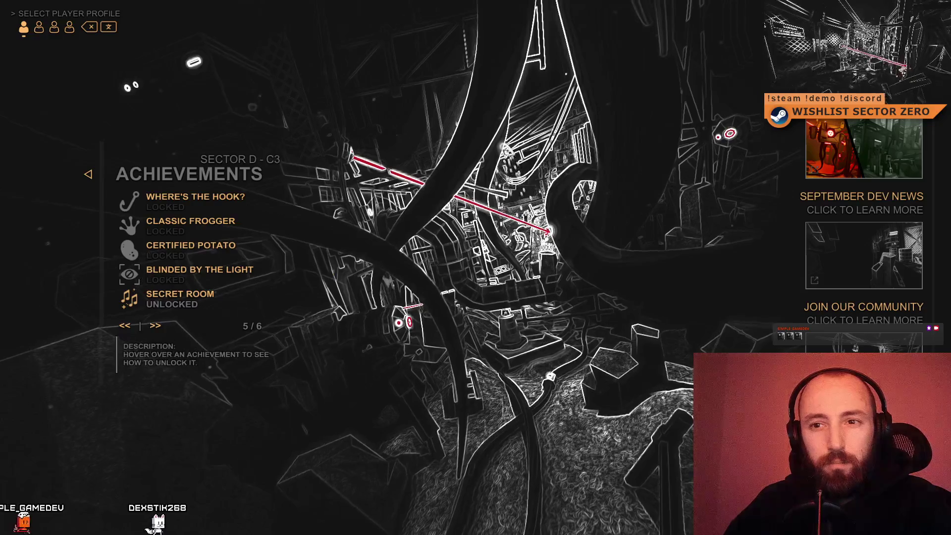
pyautogui.press('F11')
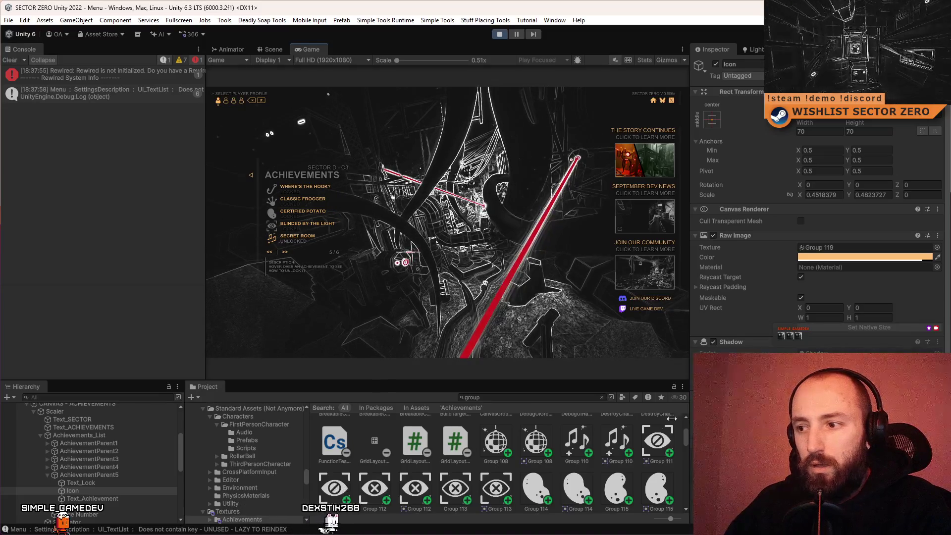
pyautogui.click(659, 440)
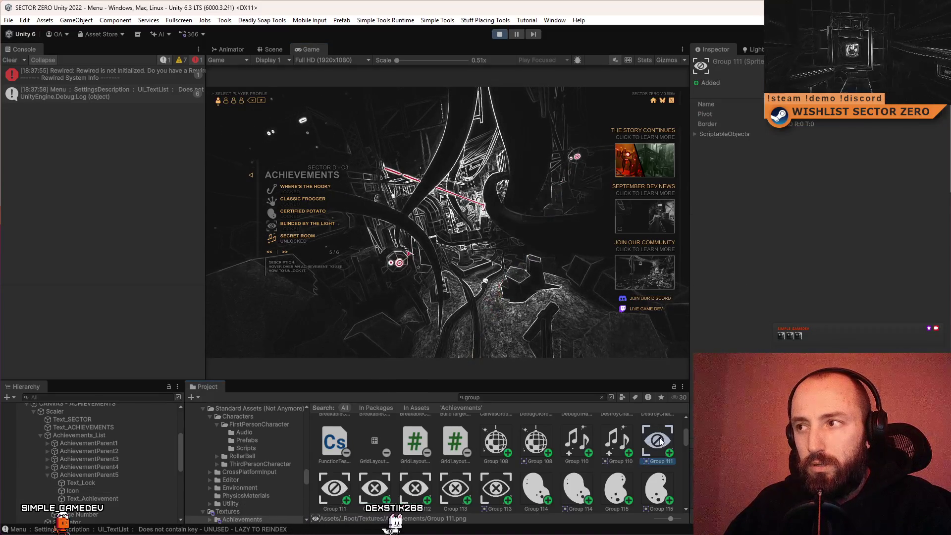
# Select the Group 111 texture and show it in Explorer's Assets/_Root/Textures/Achievements folder.
pyautogui.click(321, 491)
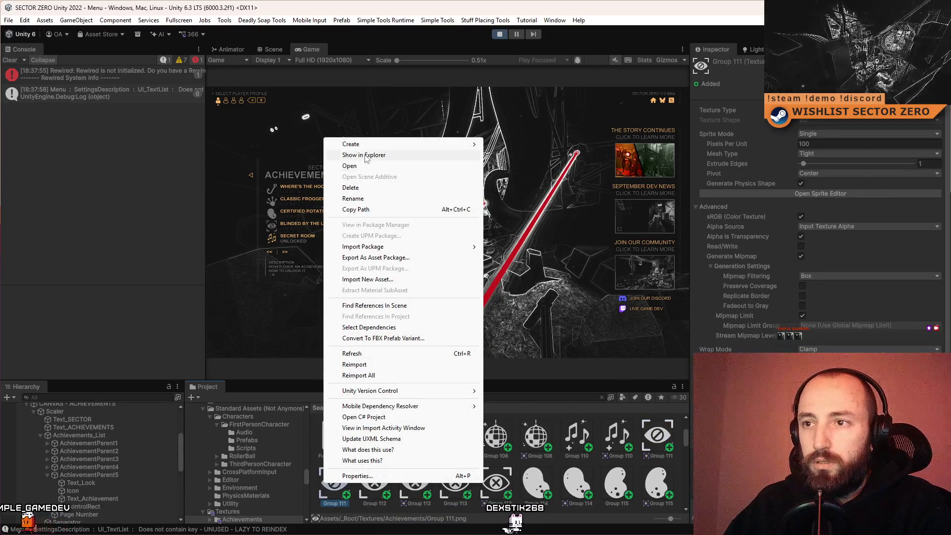
pyautogui.click(363, 155)
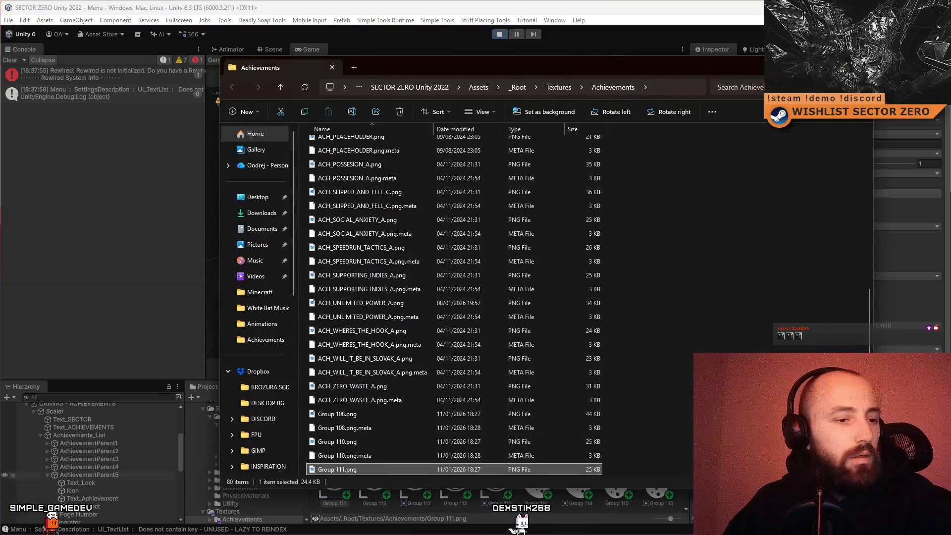
pyautogui.press('Return')
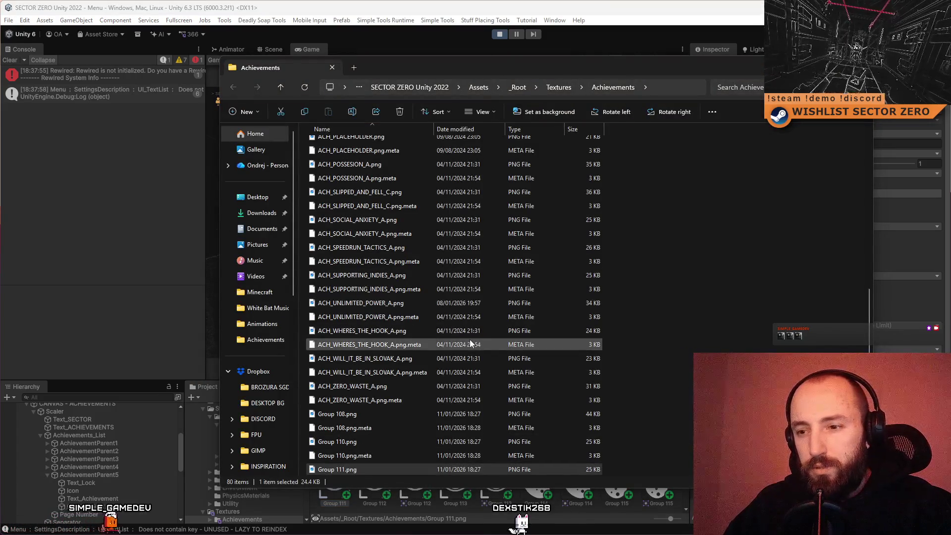
# Open Group 111.png from the Achievements folder in GIMP.
pyautogui.click(634, 449)
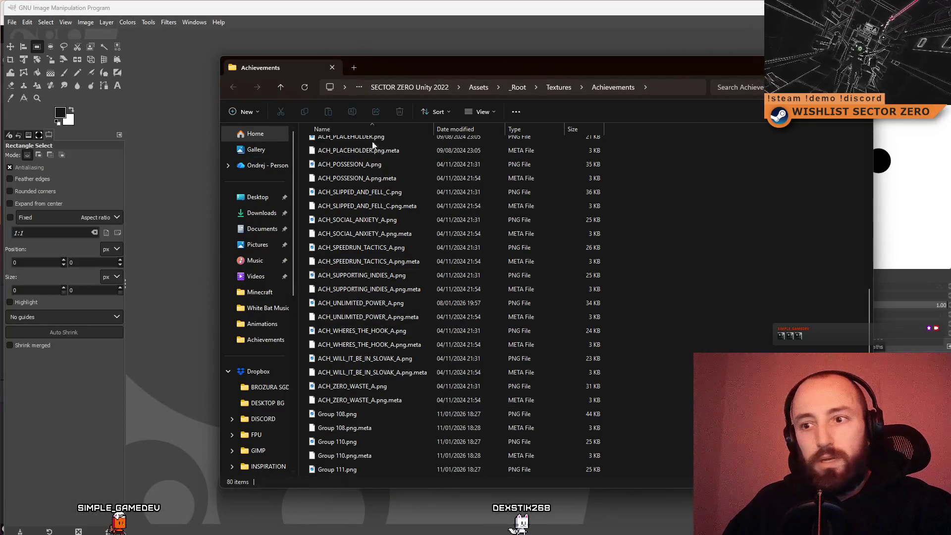
pyautogui.click(345, 470)
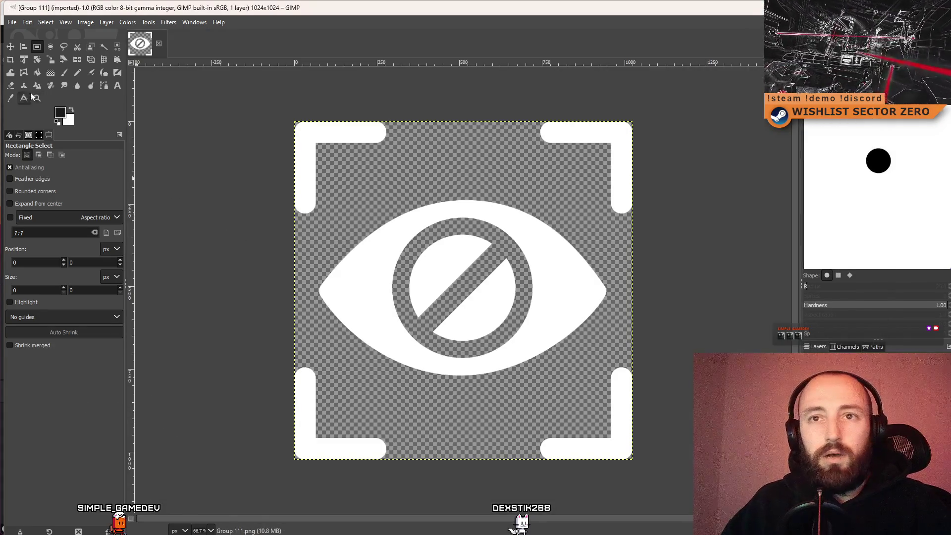
# Select and delete the two top corner brackets of the icon.
pyautogui.moveTo(236, 105); pyautogui.dragTo(680, 146)
pyautogui.moveTo(612, 155)
pyautogui.mouseDown()
pyautogui.moveTo(596, 154)
pyautogui.moveTo(691, 146)
pyautogui.moveTo(346, 153)
pyautogui.mouseUp()
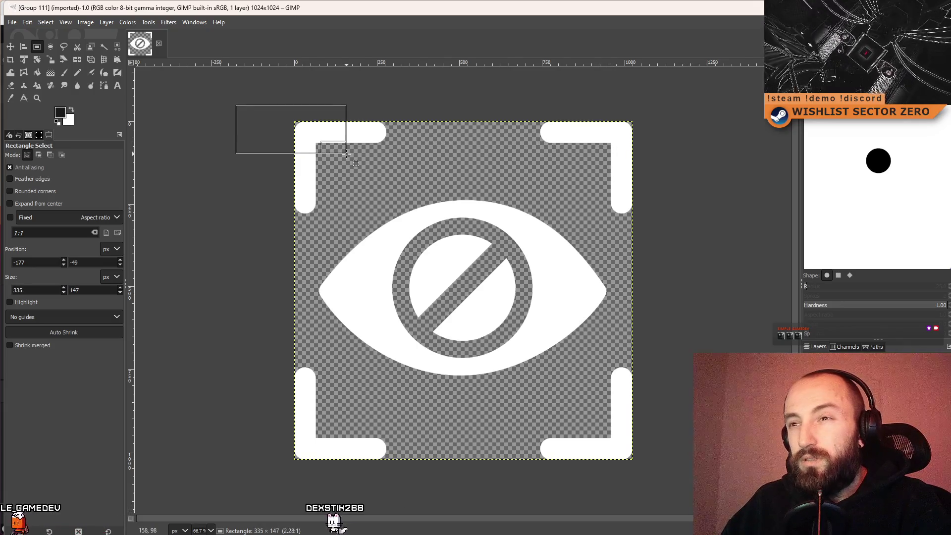
pyautogui.moveTo(460, 157)
pyautogui.mouseDown()
pyautogui.moveTo(697, 202)
pyautogui.moveTo(667, 159)
pyautogui.mouseUp()
pyautogui.press('Delete')
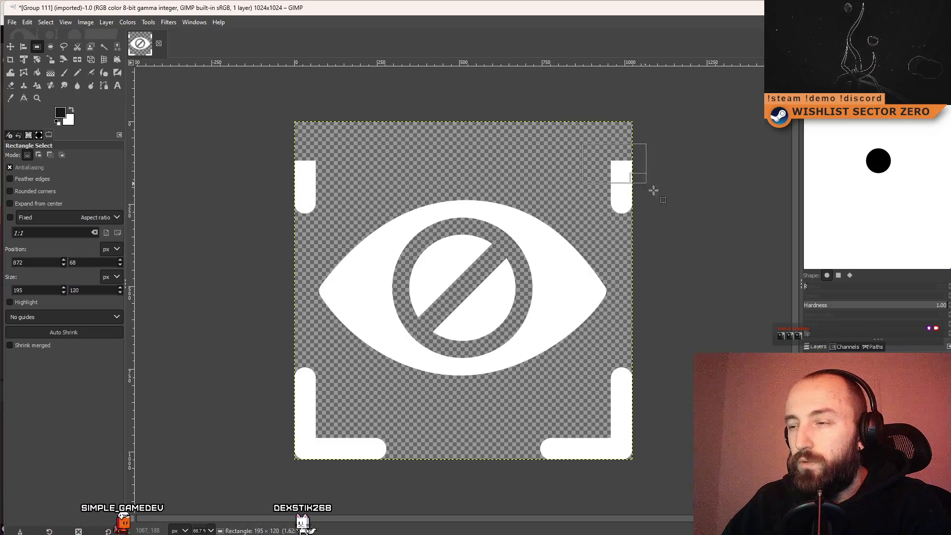
pyautogui.press('Delete')
pyautogui.click(488, 144)
pyautogui.press('Delete')
# Erase the bottom-left and bottom-right corner brackets.
pyautogui.click(264, 319)
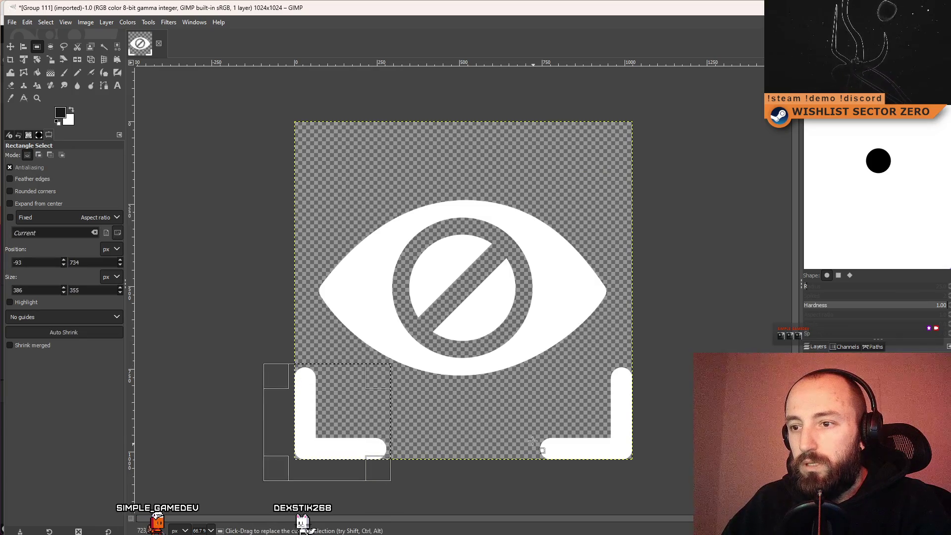
pyautogui.press('Delete')
pyautogui.moveTo(652, 347)
pyautogui.mouseDown()
pyautogui.moveTo(583, 488)
pyautogui.moveTo(696, 495)
pyautogui.mouseUp()
pyautogui.press('Delete')
pyautogui.press('Delete')
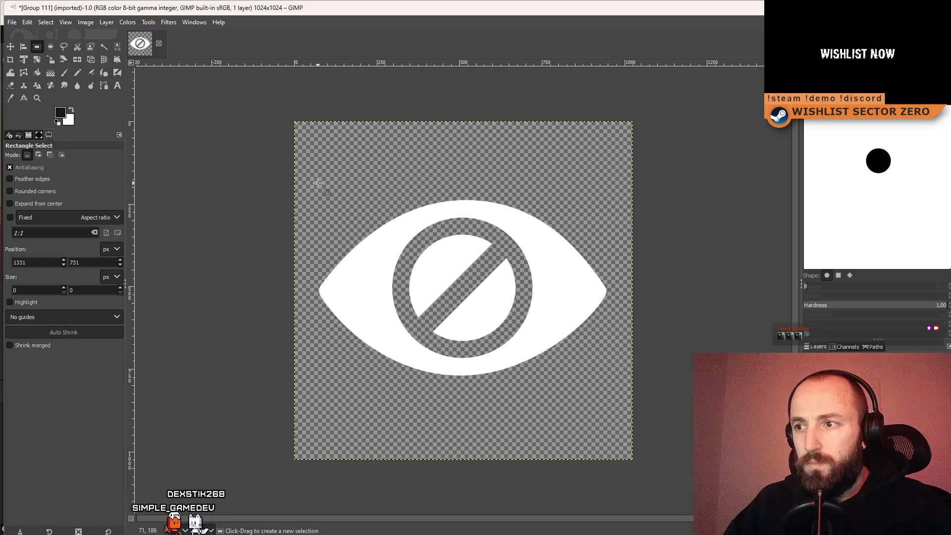
# With the Flip tool set to vertical, flip the eye icon upside down and back.
pyautogui.click(76, 60)
pyautogui.click(37, 186)
pyautogui.click(490, 287)
pyautogui.click(491, 290)
pyautogui.click(490, 288)
pyautogui.click(486, 287)
pyautogui.click(519, 245)
pyautogui.click(515, 249)
pyautogui.click(510, 251)
pyautogui.click(506, 254)
# Mirror the icon left-right to compare, keep the original slash, and move GIMP aside.
pyautogui.click(506, 254)
pyautogui.click(505, 254)
pyautogui.click(505, 254)
pyautogui.click(506, 254)
pyautogui.click(506, 254)
pyautogui.click(505, 254)
pyautogui.click(505, 254)
pyautogui.click(506, 254)
pyautogui.click(506, 254)
pyautogui.click(505, 254)
pyautogui.click(506, 254)
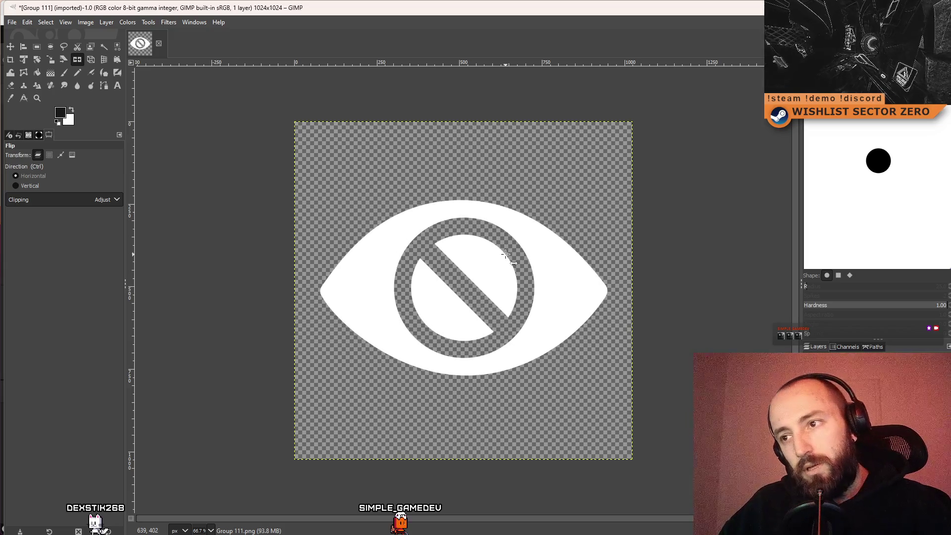
pyautogui.click(506, 254)
pyautogui.click(506, 254)
pyautogui.click(506, 254)
pyautogui.click(505, 254)
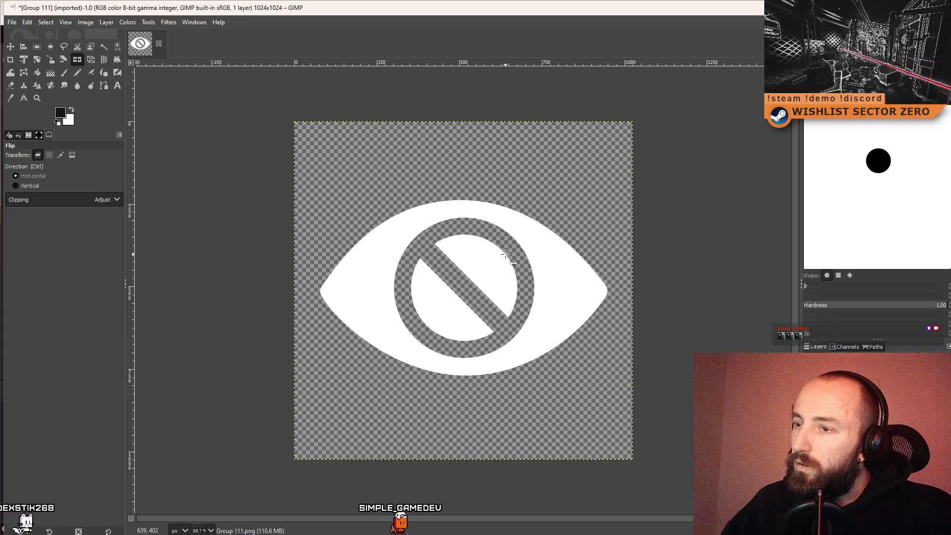
pyautogui.click(506, 254)
pyautogui.click(490, 252)
pyautogui.click(479, 260)
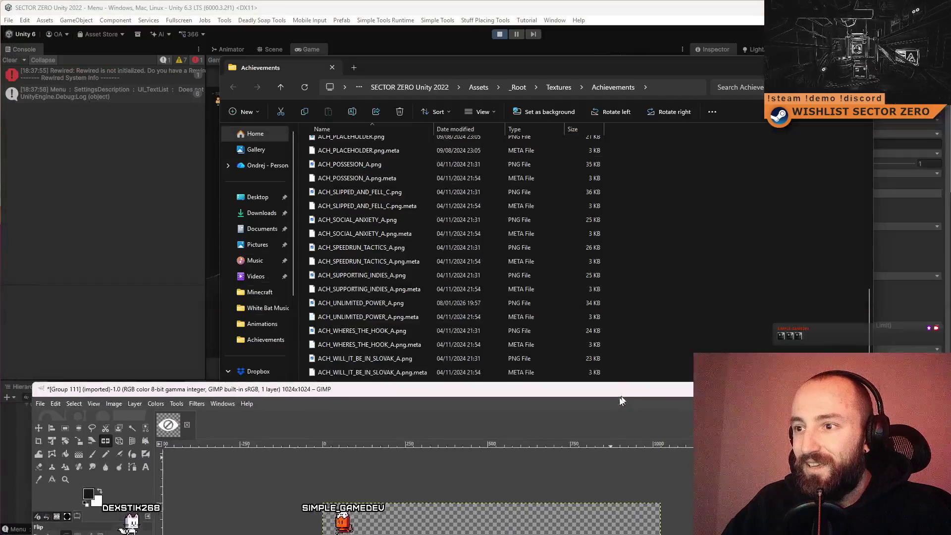
pyautogui.moveTo(583, 10); pyautogui.dragTo(525, 463)
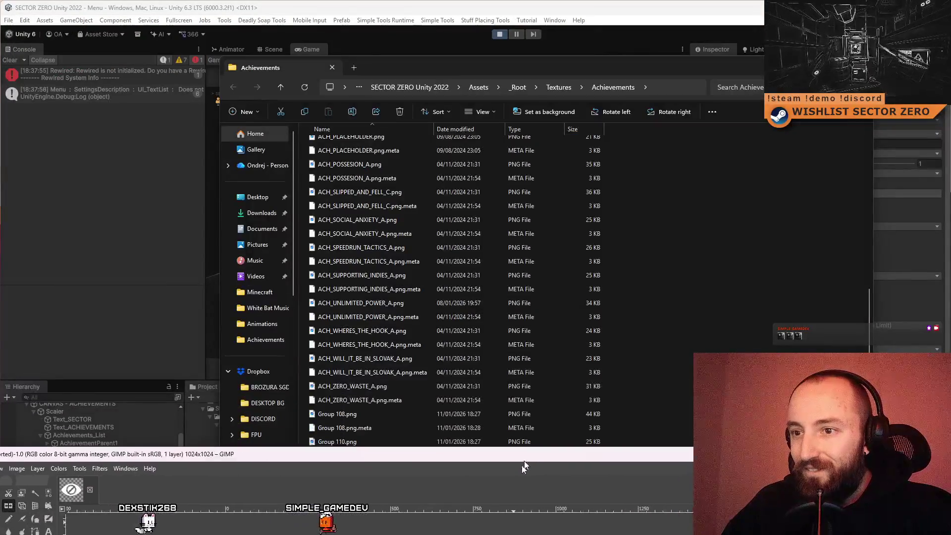
# Check the achievements menu in Unity, then return to a maximized GIMP window.
pyautogui.click(450, 31)
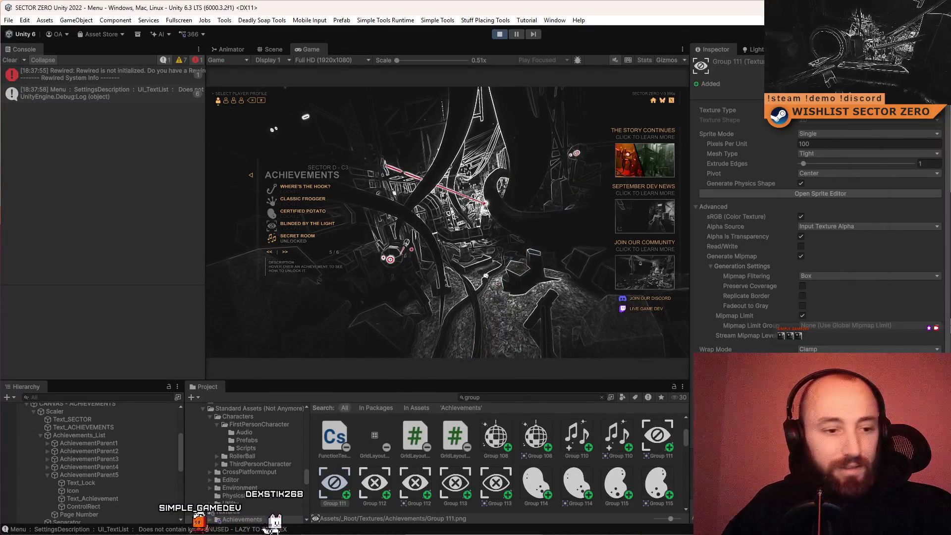
pyautogui.hotkey('alt', 'Tab')
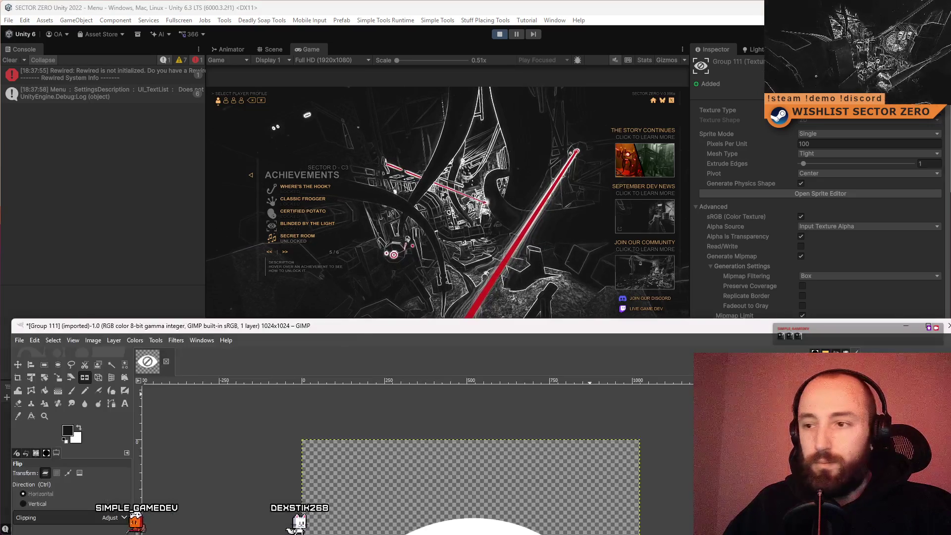
pyautogui.doubleClick(458, 325)
pyautogui.rightClick(794, 361)
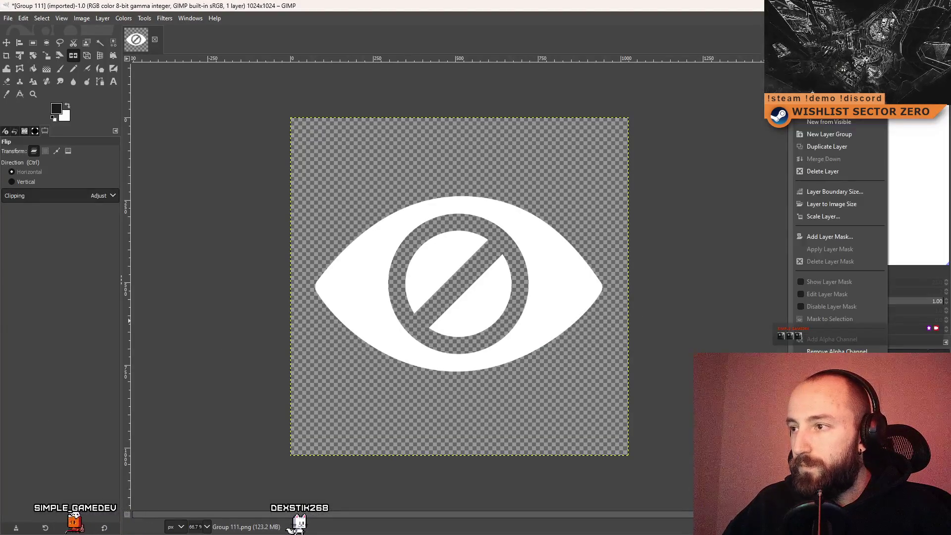
# Duplicate the eye layer and mirror the copy so the slash becomes a diamond pupil.
pyautogui.click(846, 146)
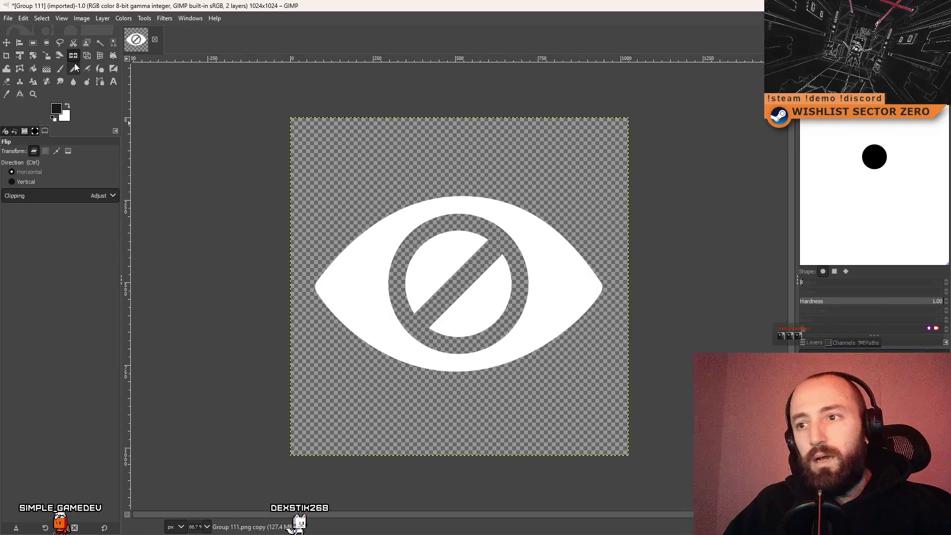
pyautogui.click(470, 283)
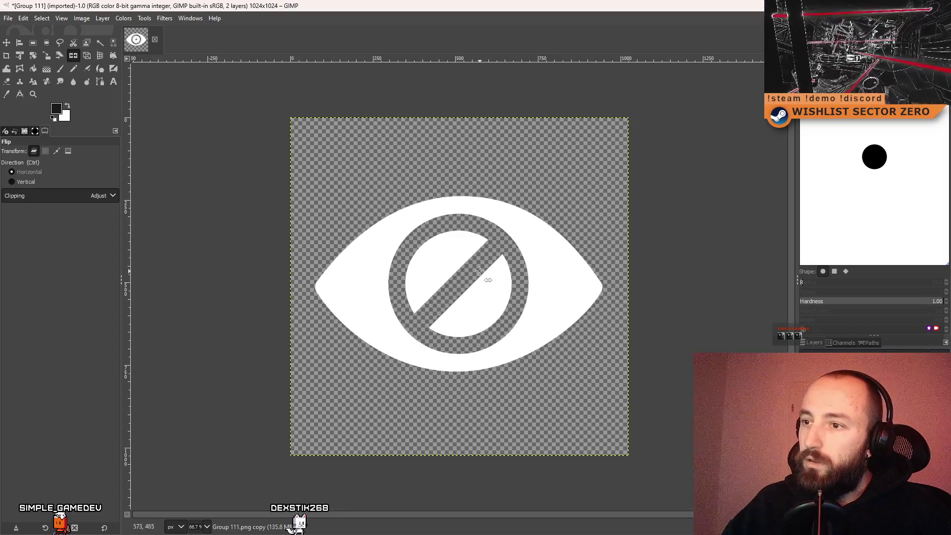
pyautogui.click(500, 270)
pyautogui.click(488, 270)
pyautogui.click(477, 271)
pyautogui.click(470, 269)
pyautogui.click(471, 268)
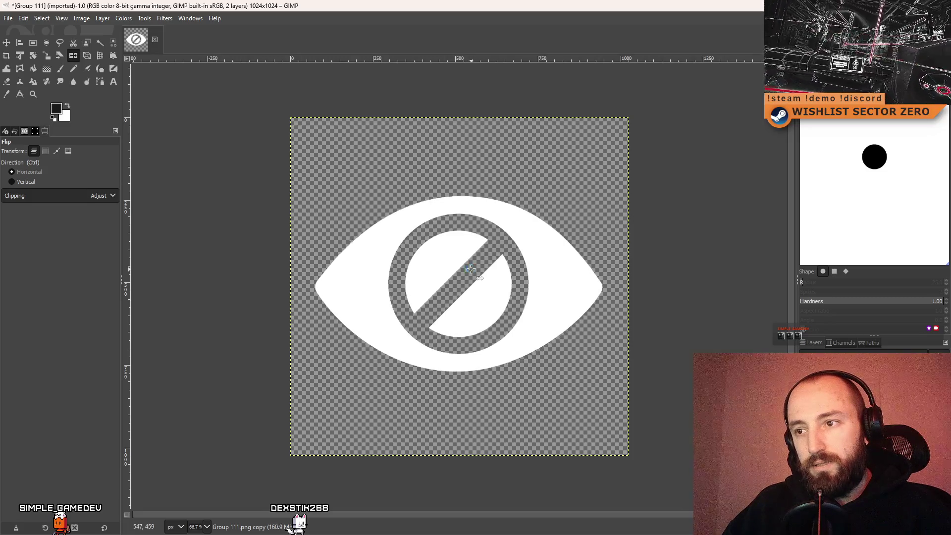
pyautogui.click(471, 269)
pyautogui.click(471, 269)
pyautogui.click(472, 270)
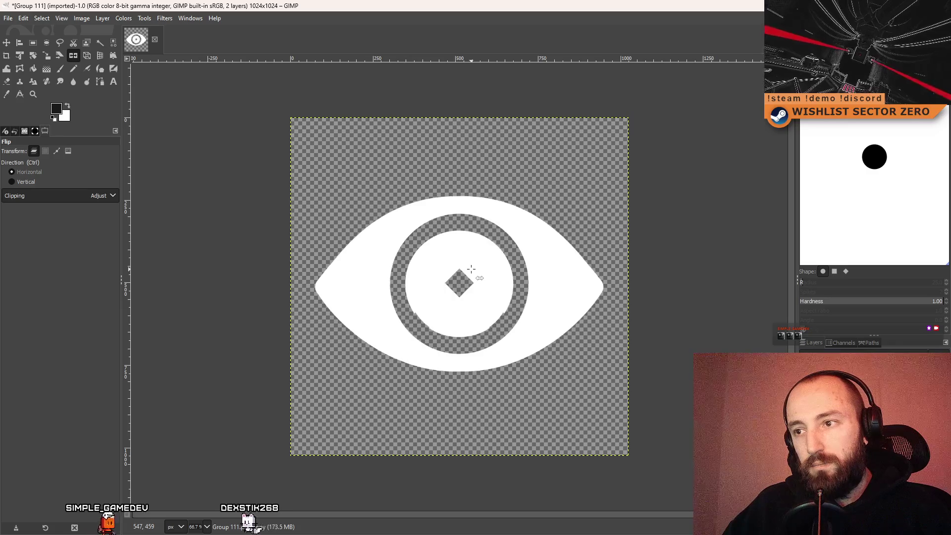
pyautogui.click(473, 270)
pyautogui.click(473, 270)
# Duplicate the mirrored layer again, then delete the extra copy, leaving 2 layers.
pyautogui.rightClick(797, 122)
pyautogui.click(851, 157)
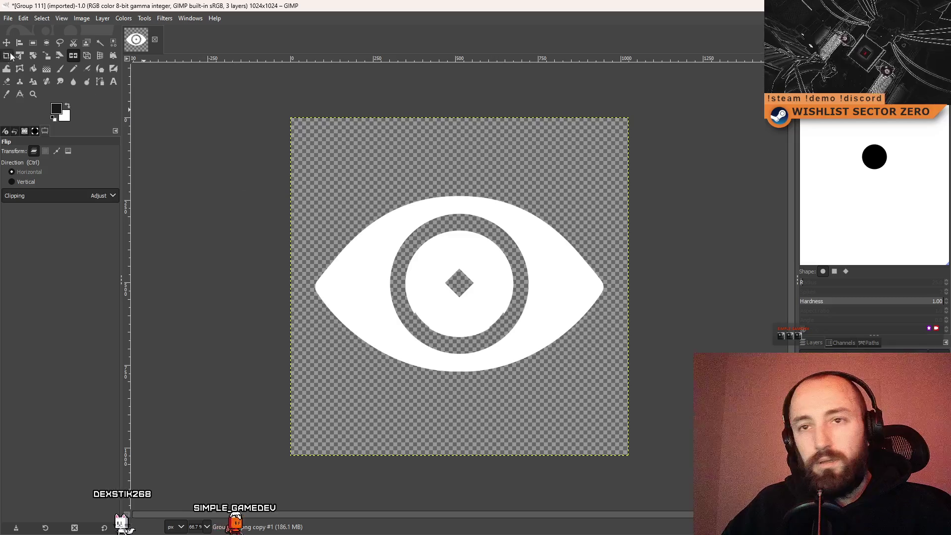
pyautogui.rightClick(772, 366)
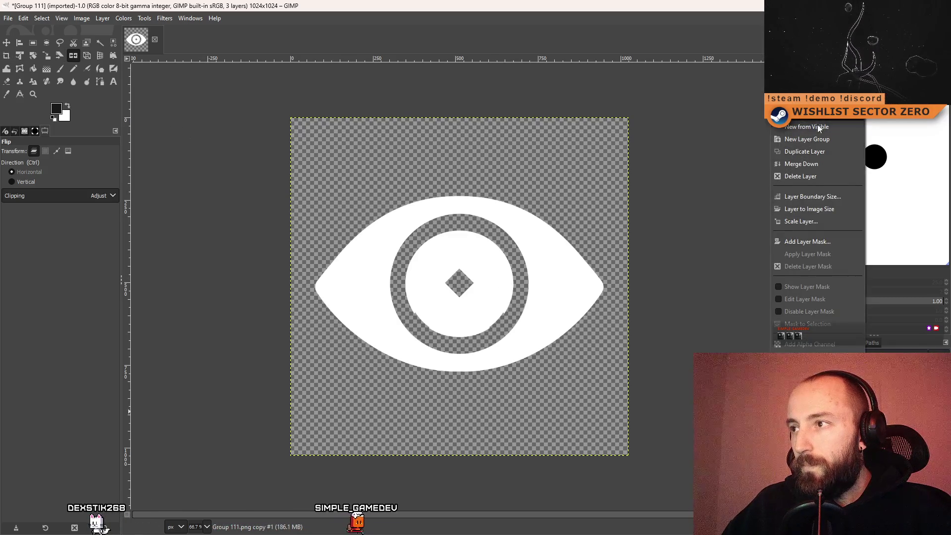
pyautogui.click(825, 176)
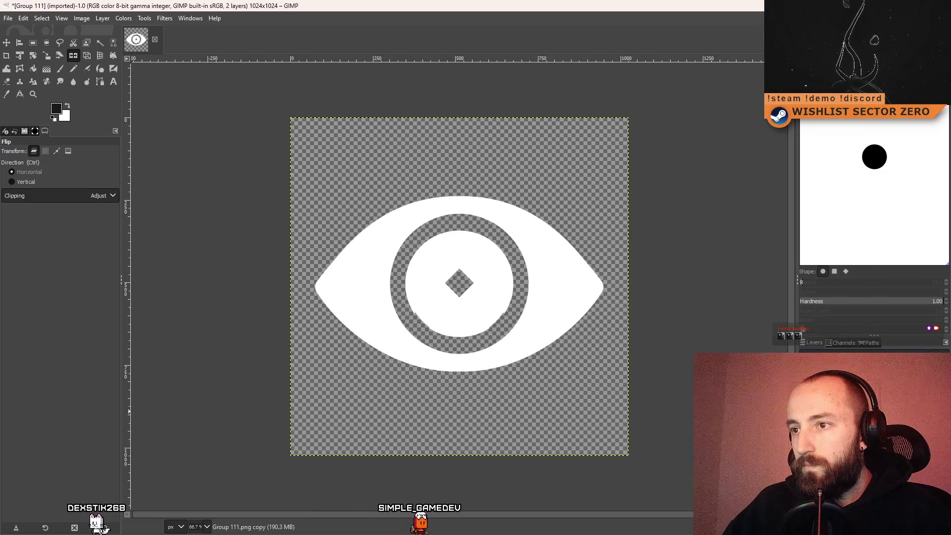
pyautogui.click(47, 42)
# Try an elliptical selection on the eye's centre, then merge the two eye layers.
pyautogui.moveTo(459, 283)
pyautogui.mouseDown()
pyautogui.moveTo(495, 341)
pyautogui.moveTo(562, 386)
pyautogui.moveTo(520, 346)
pyautogui.moveTo(501, 344)
pyautogui.mouseUp()
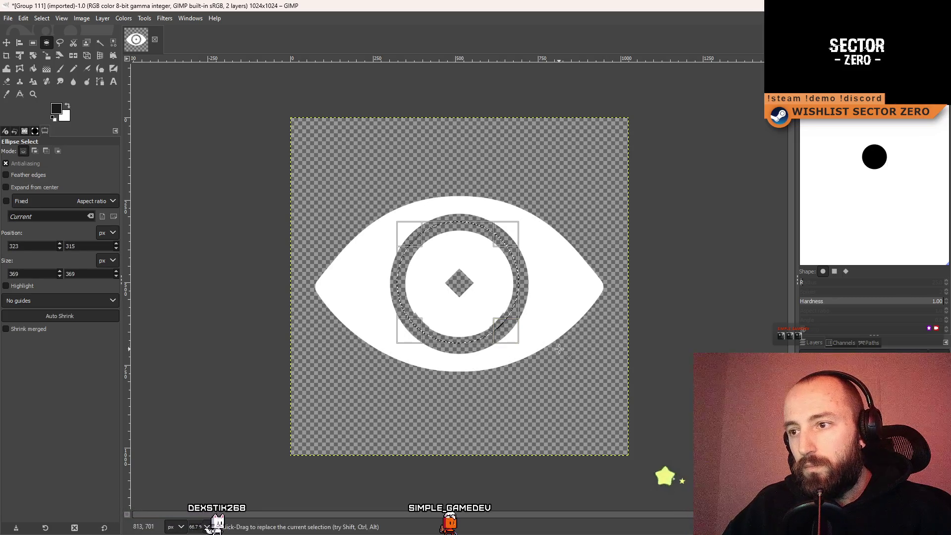
pyautogui.click(559, 392)
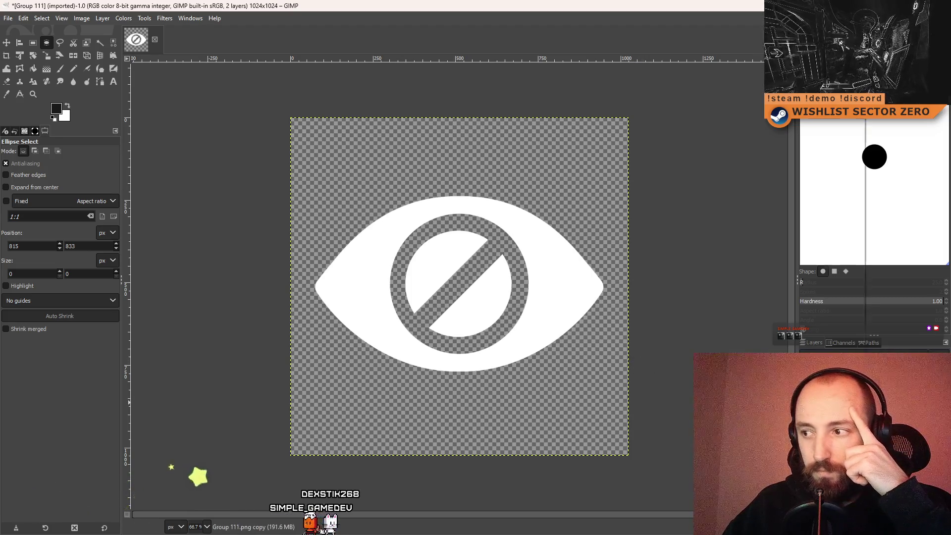
pyautogui.rightClick(773, 366)
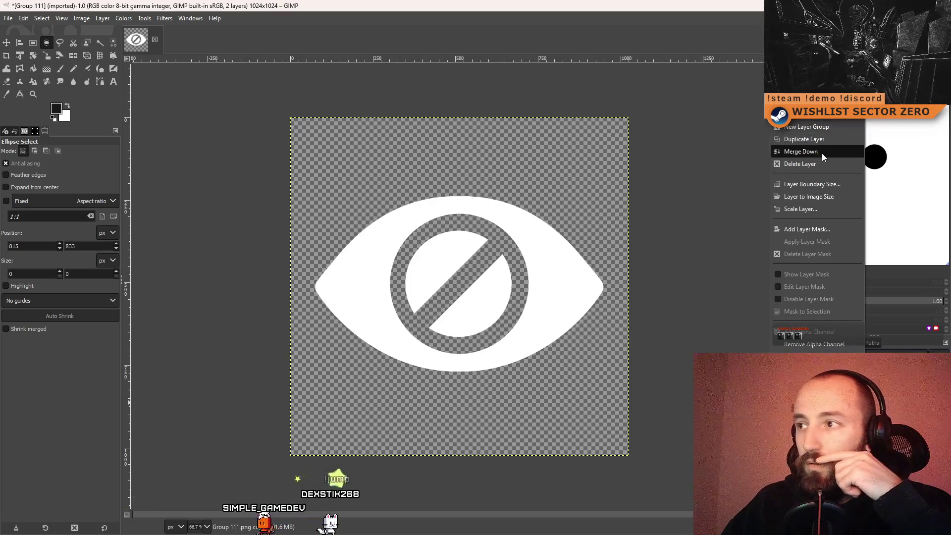
pyautogui.click(800, 151)
# Mirror the merged eye left to right several times to compare.
pyautogui.click(72, 55)
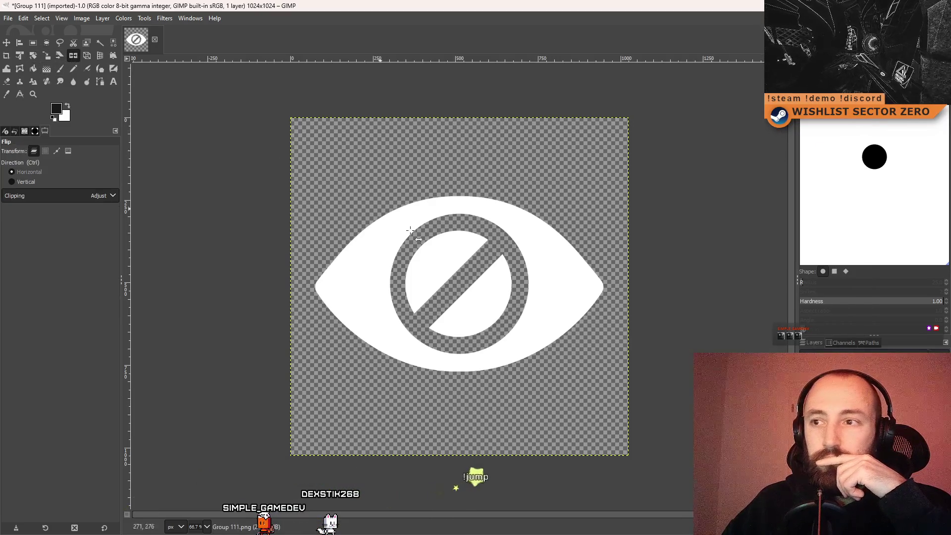
pyautogui.click(431, 257)
pyautogui.click(430, 257)
pyautogui.click(430, 256)
pyautogui.click(431, 256)
pyautogui.click(430, 256)
pyautogui.click(430, 257)
pyautogui.click(431, 256)
pyautogui.click(430, 257)
pyautogui.click(430, 257)
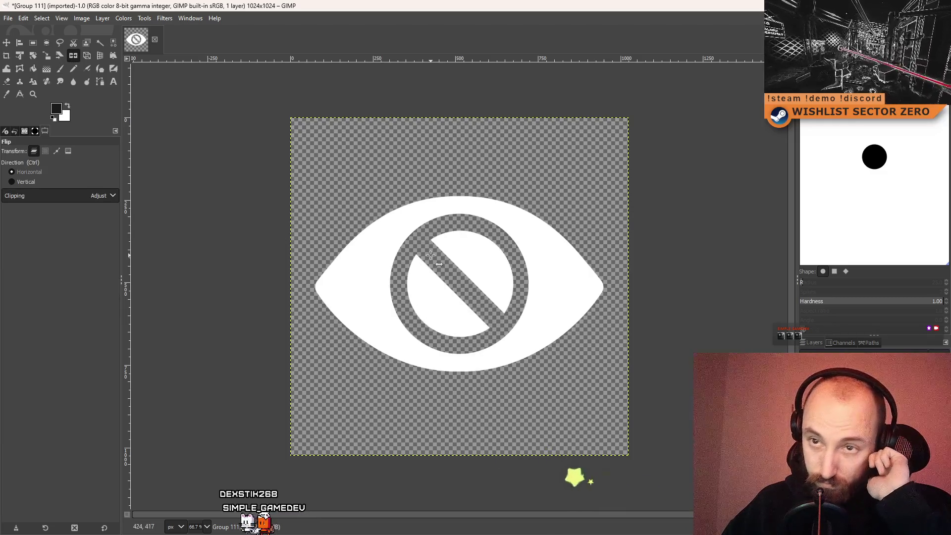
pyautogui.click(430, 256)
# Switch flipping to vertical and flip the eye upside down repeatedly.
pyautogui.click(25, 182)
pyautogui.click(431, 283)
pyautogui.click(433, 286)
pyautogui.click(426, 299)
pyautogui.click(426, 299)
pyautogui.click(427, 298)
pyautogui.click(446, 290)
pyautogui.click(449, 287)
pyautogui.click(449, 288)
pyautogui.click(449, 288)
pyautogui.click(449, 287)
pyautogui.keyDown('ctrl'); pyautogui.click(450, 286); pyautogui.keyUp('ctrl')
pyautogui.click(450, 286)
pyautogui.click(450, 287)
pyautogui.click(449, 286)
pyautogui.keyDown('ctrl'); pyautogui.click(450, 286); pyautogui.keyUp('ctrl')
pyautogui.keyDown('ctrl'); pyautogui.click(450, 286); pyautogui.keyUp('ctrl')
pyautogui.keyDown('ctrl'); pyautogui.click(450, 286); pyautogui.keyUp('ctrl')
pyautogui.keyDown('ctrl'); pyautogui.click(450, 286); pyautogui.keyUp('ctrl')
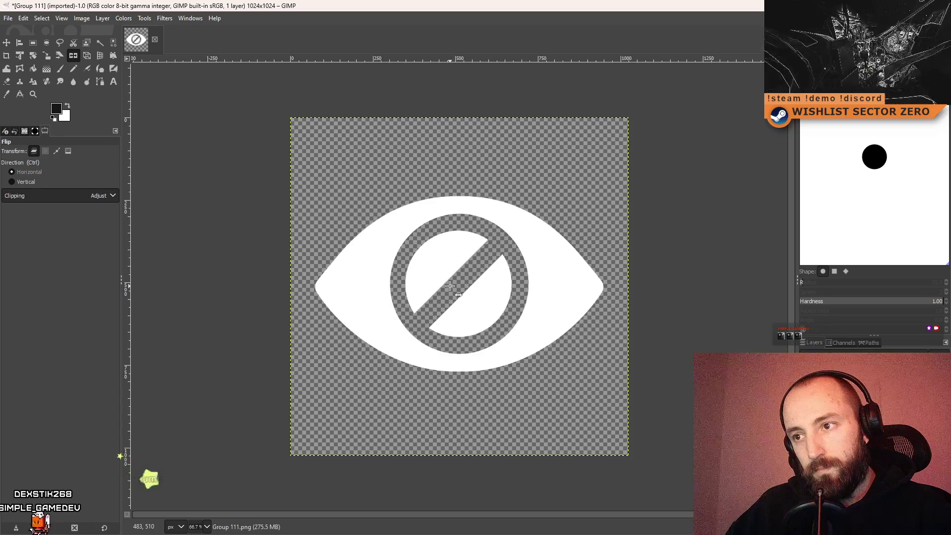
# Settle on a lower-left to upper-right slash, then duplicate and delete the copy layer.
pyautogui.click(590, 314)
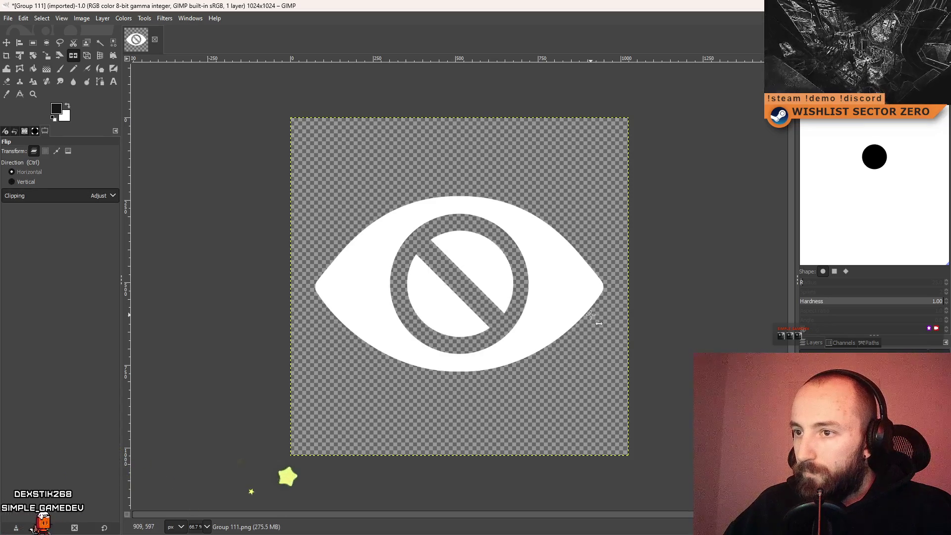
pyautogui.click(590, 315)
pyautogui.keyDown('ctrl'); pyautogui.click(591, 314); pyautogui.keyUp('ctrl')
pyautogui.keyDown('ctrl'); pyautogui.click(590, 314); pyautogui.keyUp('ctrl')
pyautogui.keyDown('ctrl'); pyautogui.click(590, 315); pyautogui.keyUp('ctrl')
pyautogui.keyDown('ctrl'); pyautogui.click(590, 314); pyautogui.keyUp('ctrl')
pyautogui.keyDown('ctrl'); pyautogui.click(590, 314); pyautogui.keyUp('ctrl')
pyautogui.keyDown('ctrl'); pyautogui.click(590, 314); pyautogui.keyUp('ctrl')
pyautogui.hotkey('shift', 'ctrl', 'd')
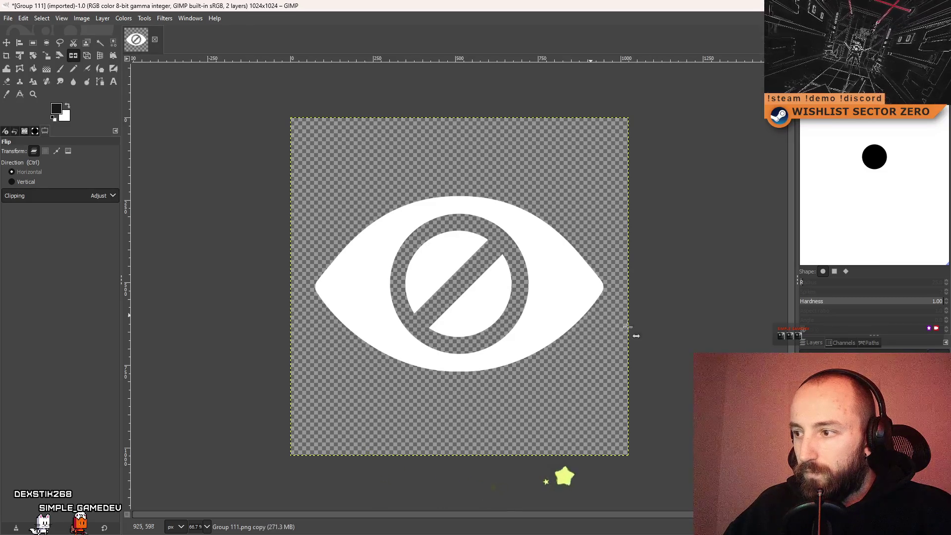
pyautogui.rightClick(850, 352)
pyautogui.click(897, 176)
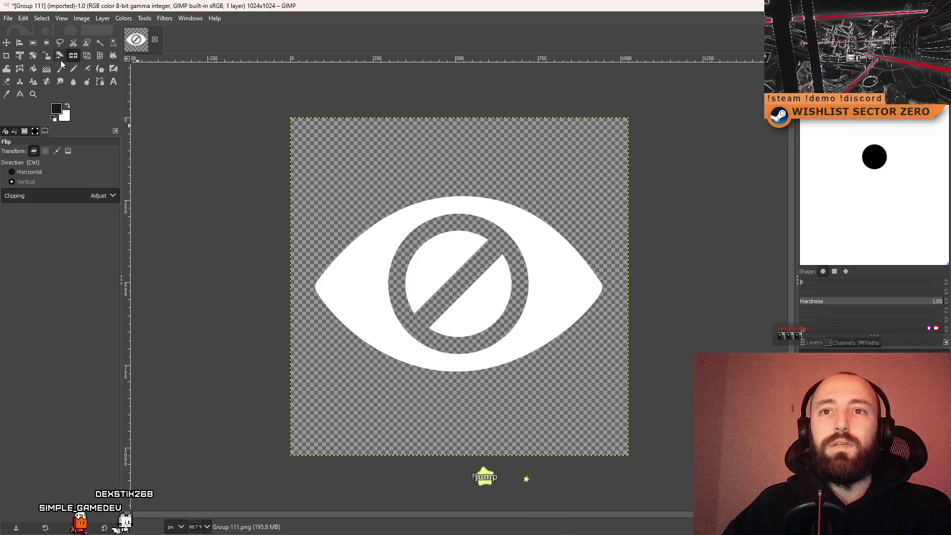
pyautogui.click(44, 56)
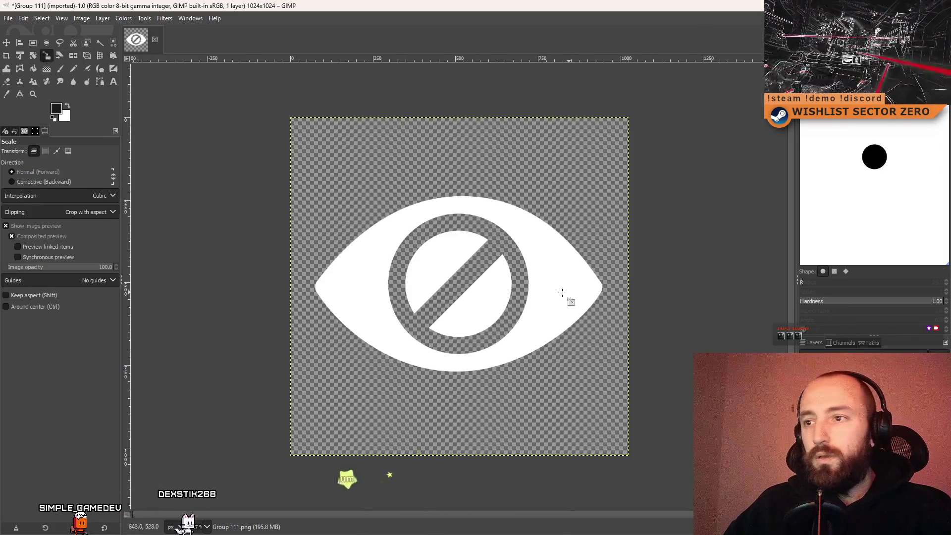
# Scale the eye layer around its centre to about 1192×1207 px, then cancel the XCF save.
pyautogui.click(496, 298)
pyautogui.moveTo(626, 116)
pyautogui.mouseDown()
pyautogui.moveTo(653, 89)
pyautogui.moveTo(628, 95)
pyautogui.moveTo(628, 82)
pyautogui.moveTo(626, 96)
pyautogui.moveTo(617, 82)
pyautogui.moveTo(613, 95)
pyautogui.moveTo(608, 74)
pyautogui.moveTo(609, 92)
pyautogui.moveTo(638, 71)
pyautogui.moveTo(642, 87)
pyautogui.moveTo(683, 60)
pyautogui.mouseUp()
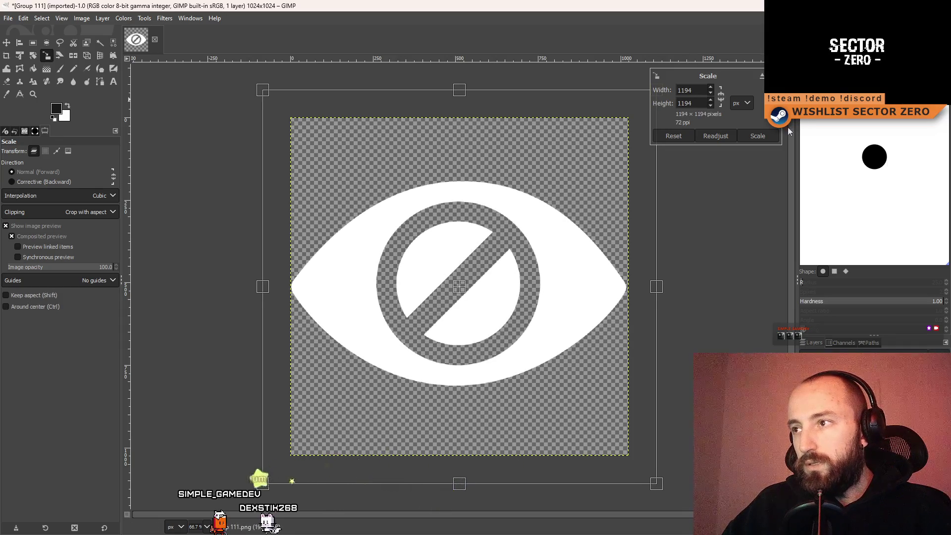
pyautogui.click(757, 136)
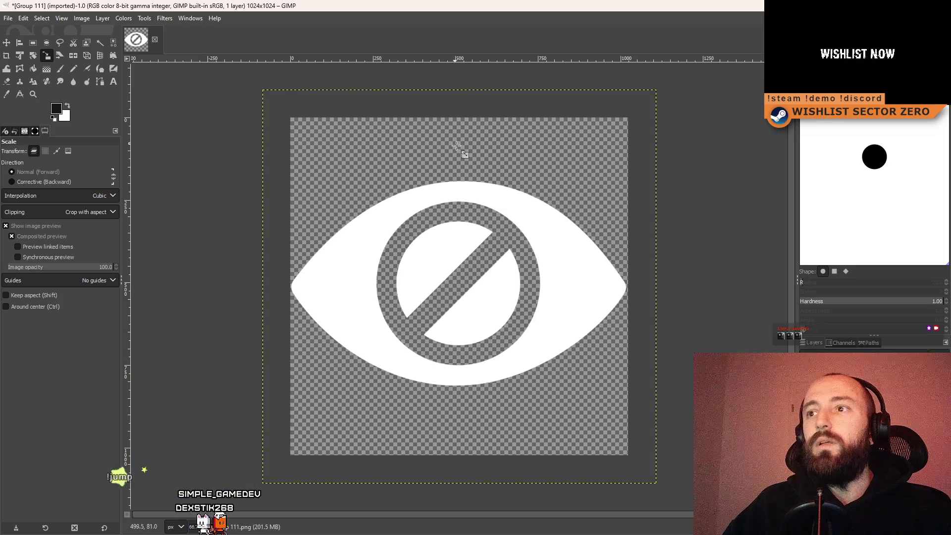
pyautogui.click(465, 188)
pyautogui.moveTo(454, 98)
pyautogui.mouseDown()
pyautogui.moveTo(463, 45)
pyautogui.moveTo(441, 51)
pyautogui.moveTo(437, 3)
pyautogui.moveTo(452, 89)
pyautogui.mouseUp()
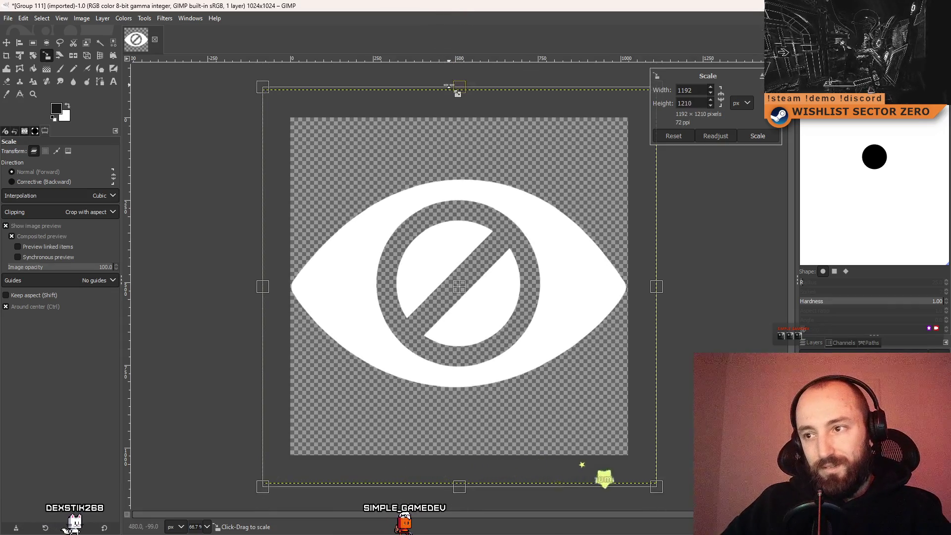
pyautogui.click(757, 135)
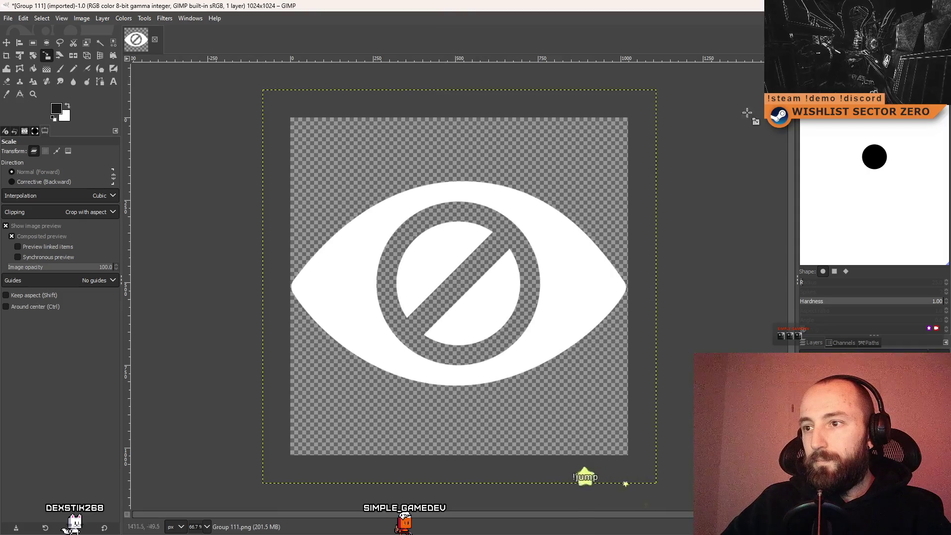
pyautogui.hotkey('ctrl', 's')
pyautogui.click(678, 174)
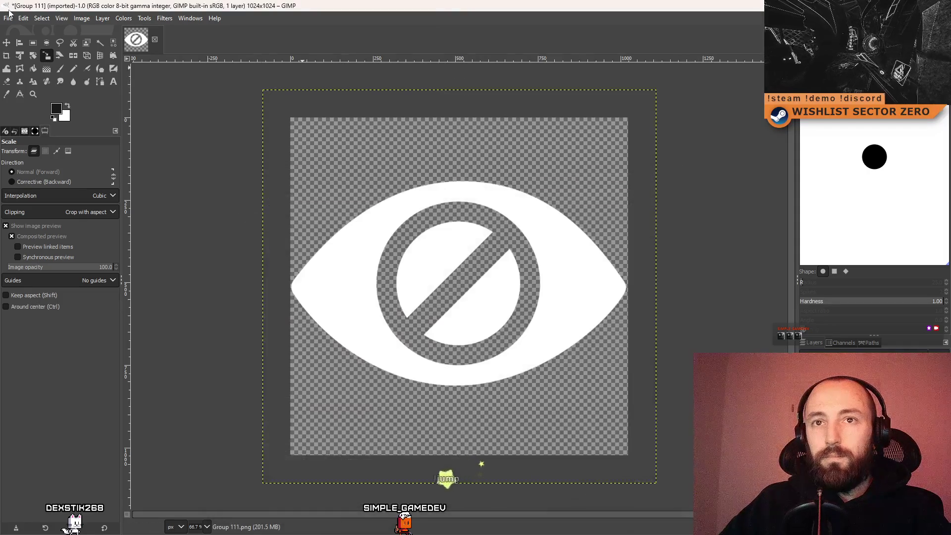
# Export the icon as Group 111 var.png into the Achievements folder with default PNG options.
pyautogui.click(8, 18)
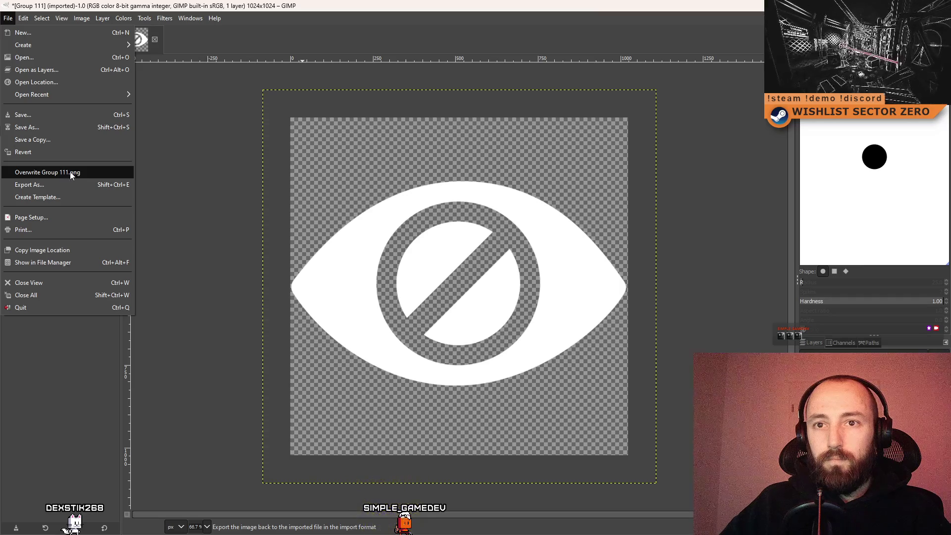
pyautogui.click(61, 185)
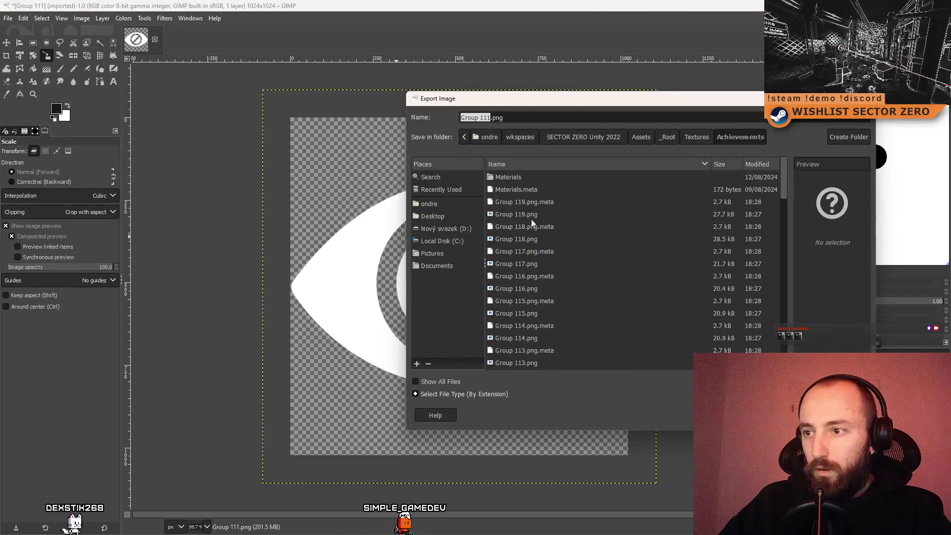
pyautogui.scroll(-4, 548, 249)
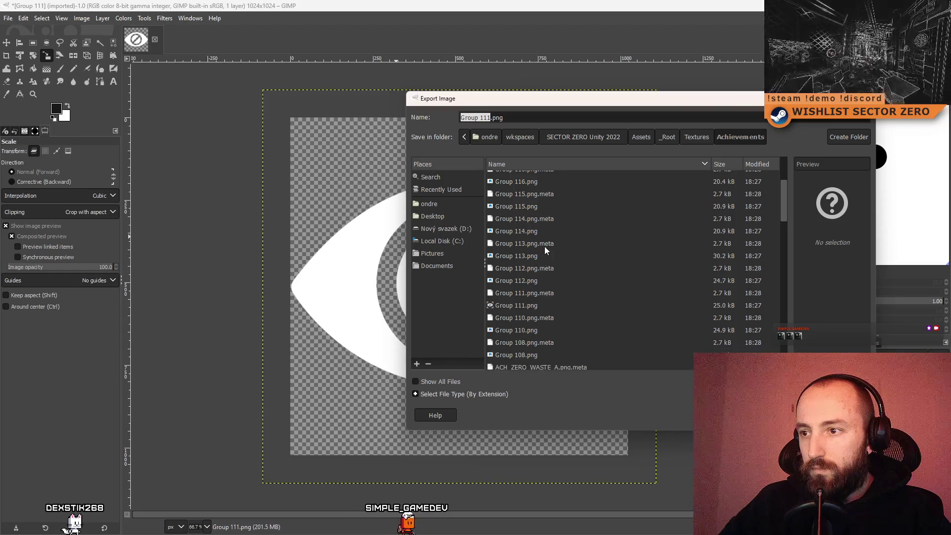
pyautogui.click(547, 303)
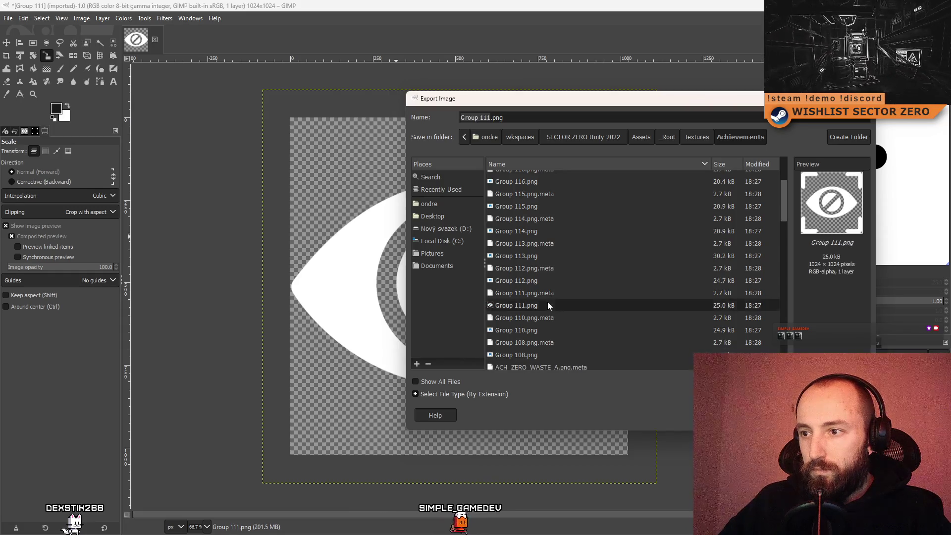
pyautogui.click(488, 118)
pyautogui.write('va')
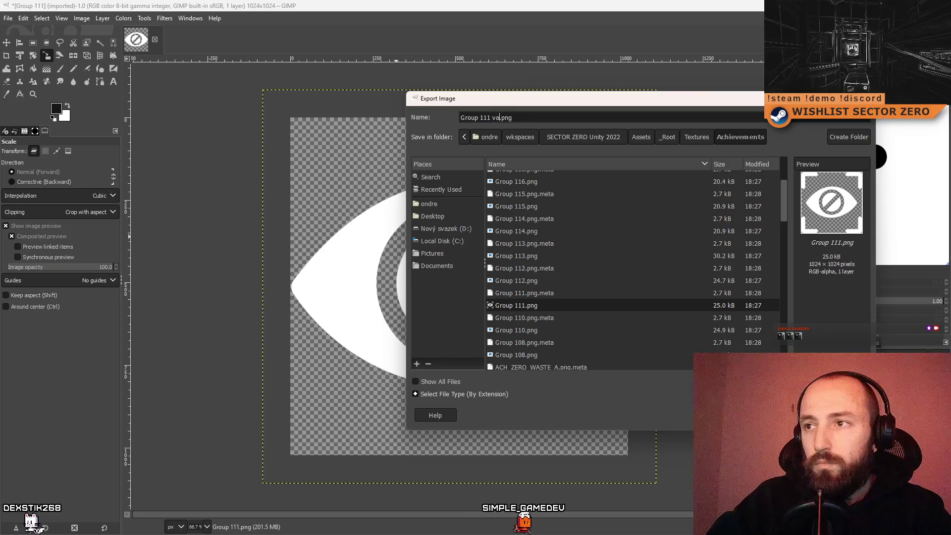
pyautogui.press('Return')
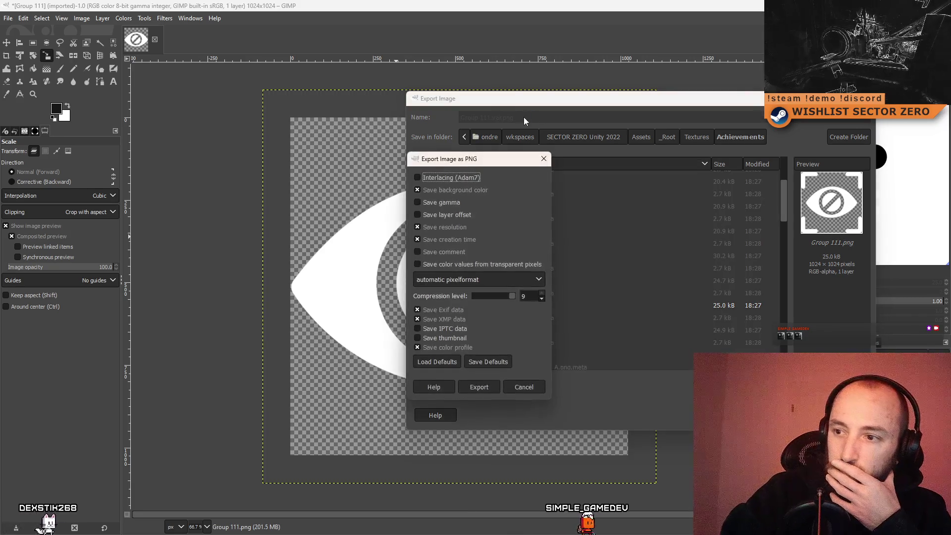
pyautogui.press('Return')
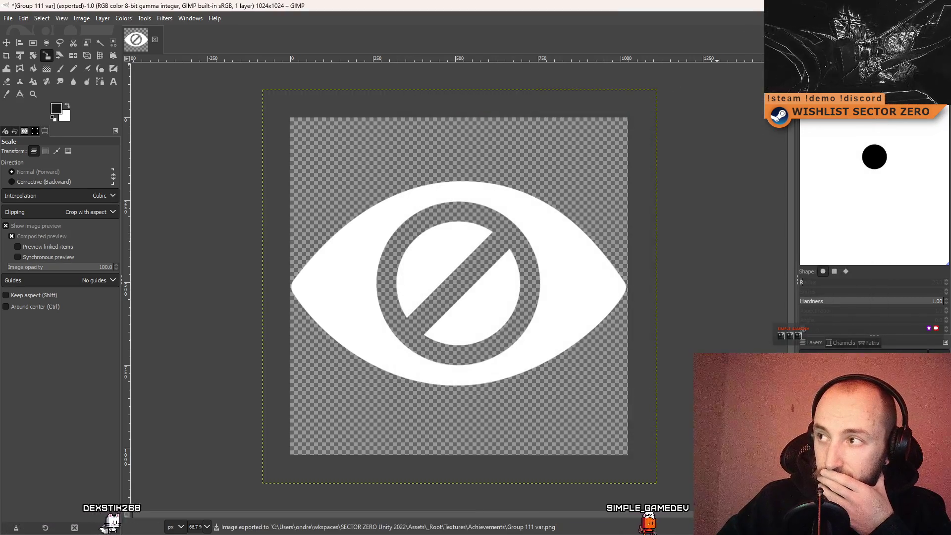
pyautogui.hotkey('alt', 'Tab')
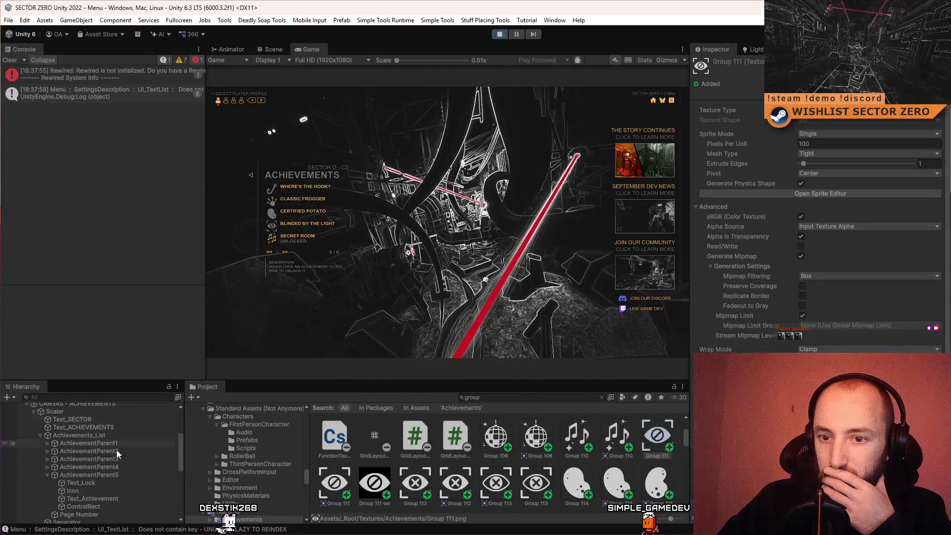
# Assign the Group 111 var texture to AchievementParent4's Icon raw image.
pyautogui.click(125, 467)
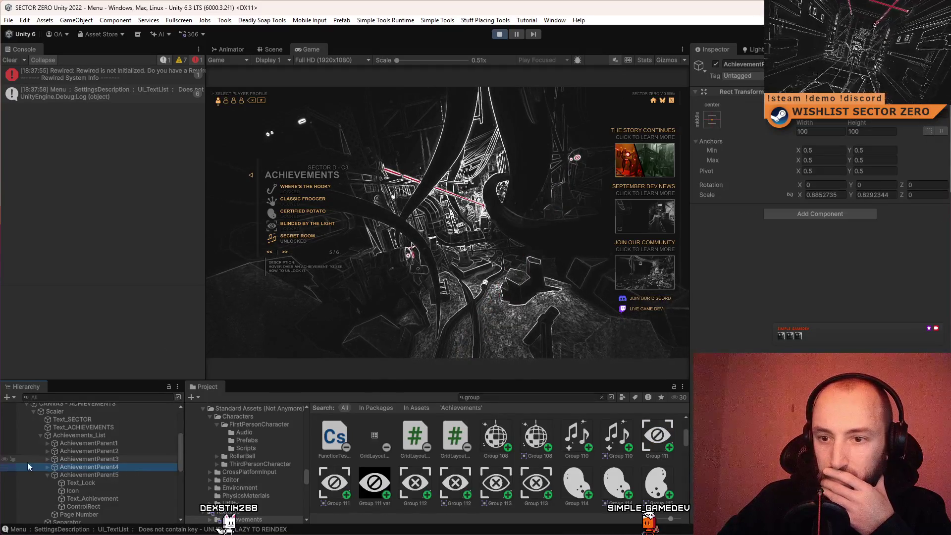
pyautogui.click(47, 467)
pyautogui.click(157, 482)
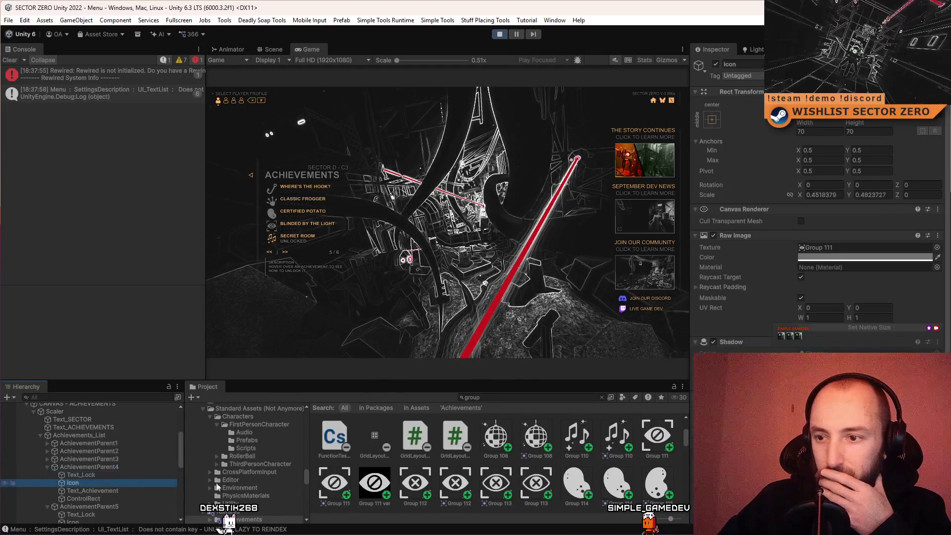
pyautogui.click(938, 247)
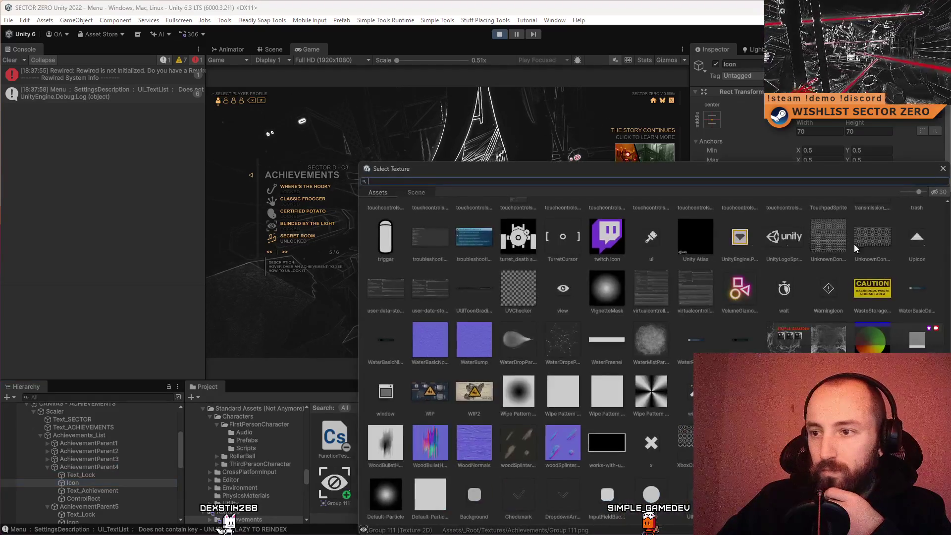
pyautogui.write('g')
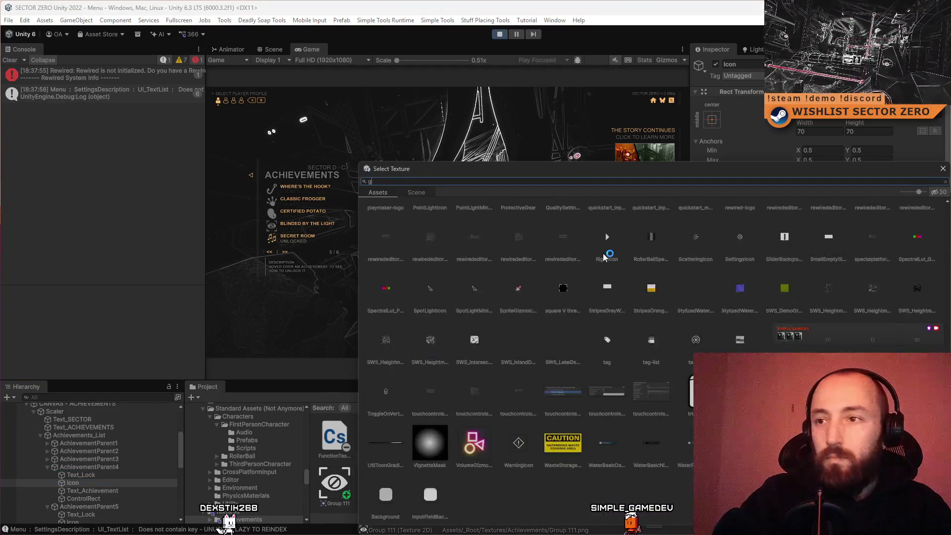
pyautogui.write('roup 111')
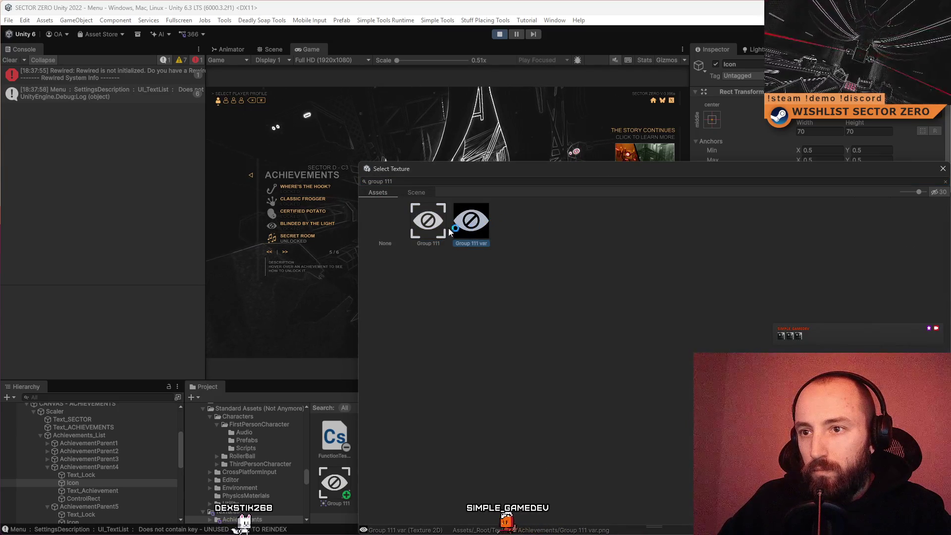
pyautogui.doubleClick(469, 226)
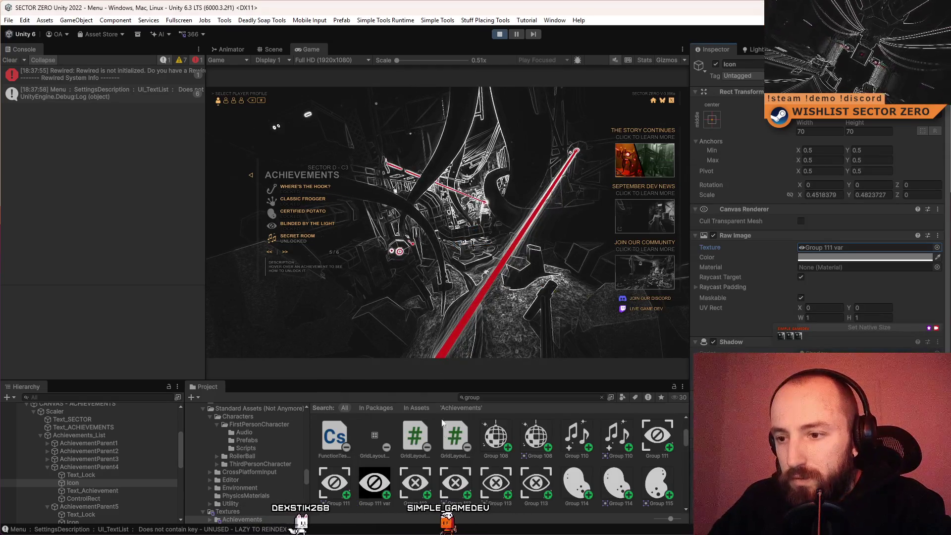
# Set the Group 111 var texture type to Sprite (2D and UI).
pyautogui.click(374, 483)
pyautogui.click(851, 110)
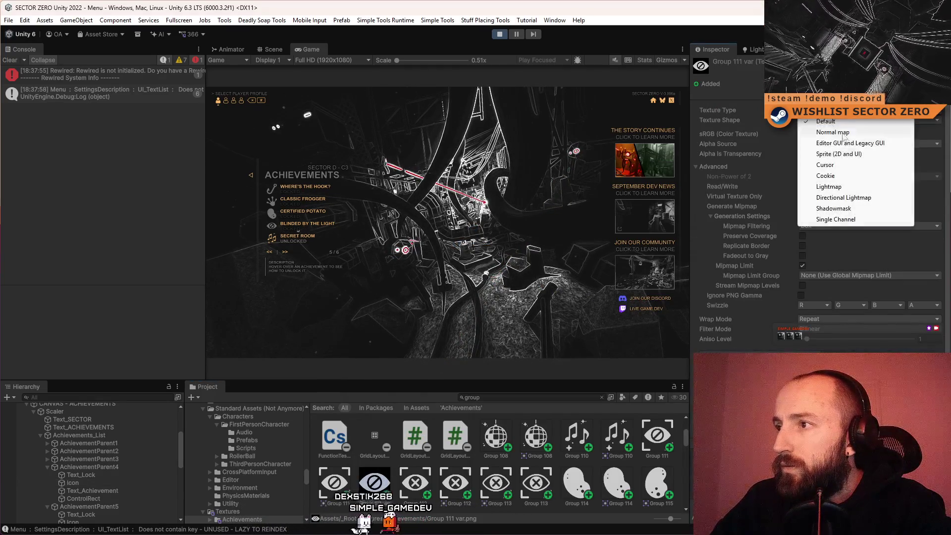
pyautogui.click(838, 154)
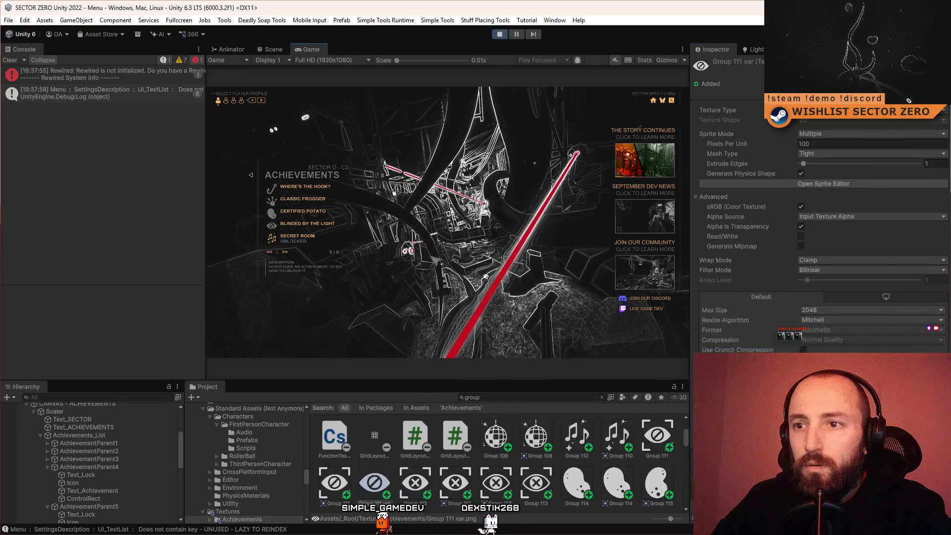
pyautogui.press('F10')
pyautogui.press('F10')
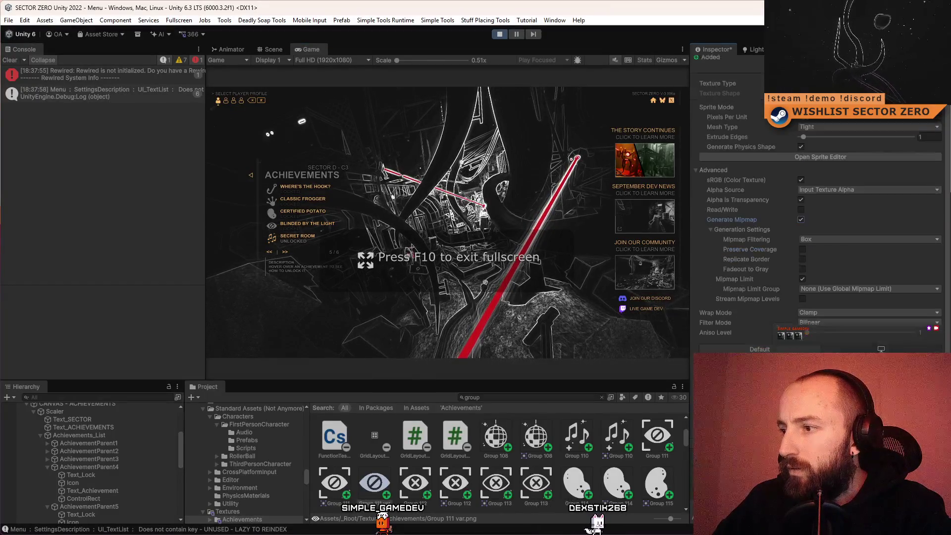
# Make the running game fullscreen and click through entries on achievements page 5 of 6.
pyautogui.press('F10')
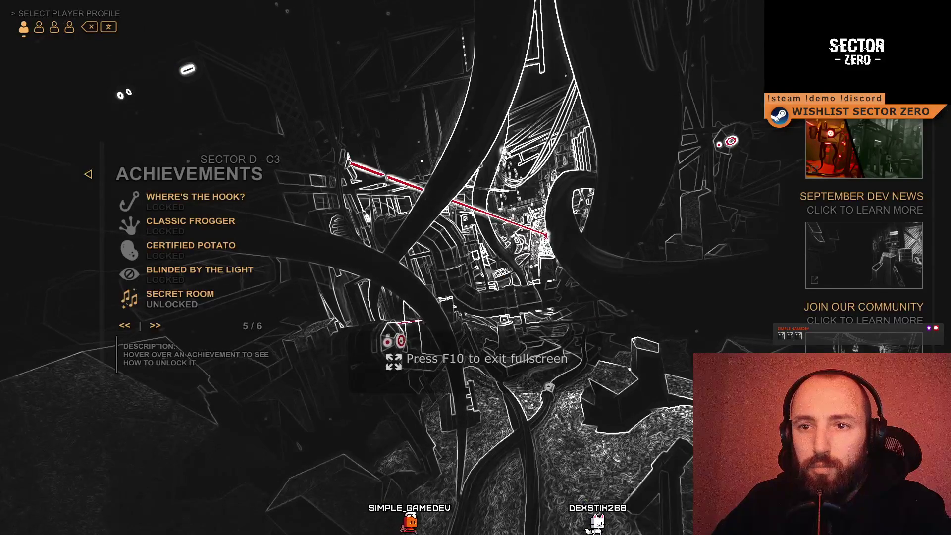
pyautogui.press('d')
pyautogui.click(730, 141)
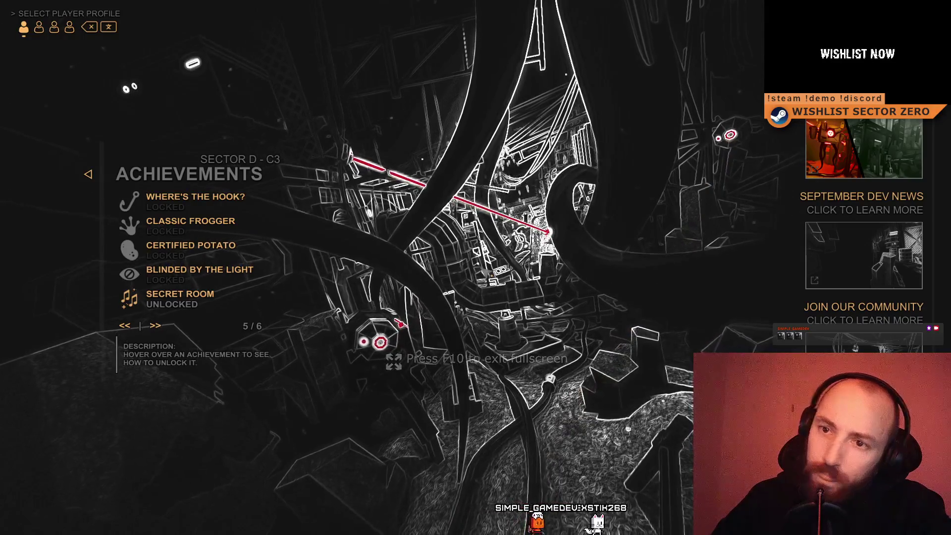
pyautogui.click(730, 132)
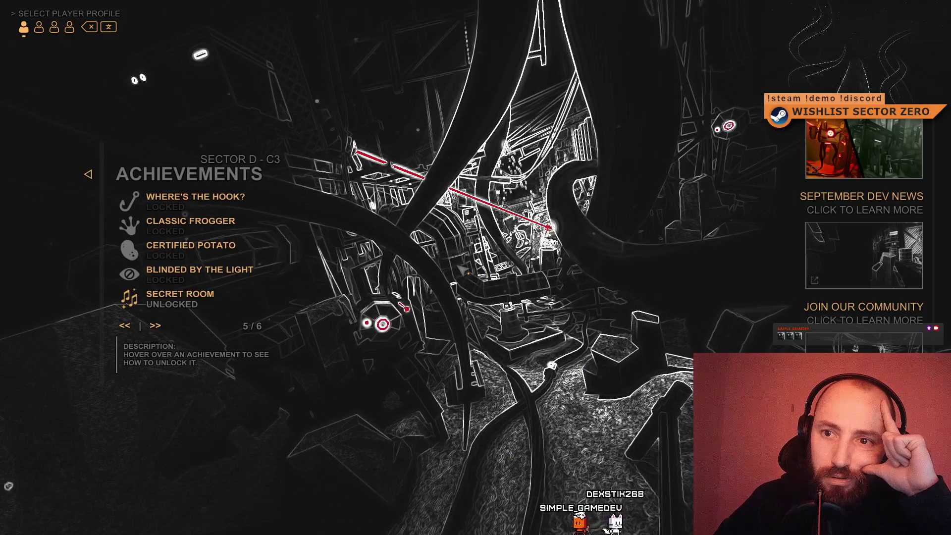
pyautogui.click(728, 125)
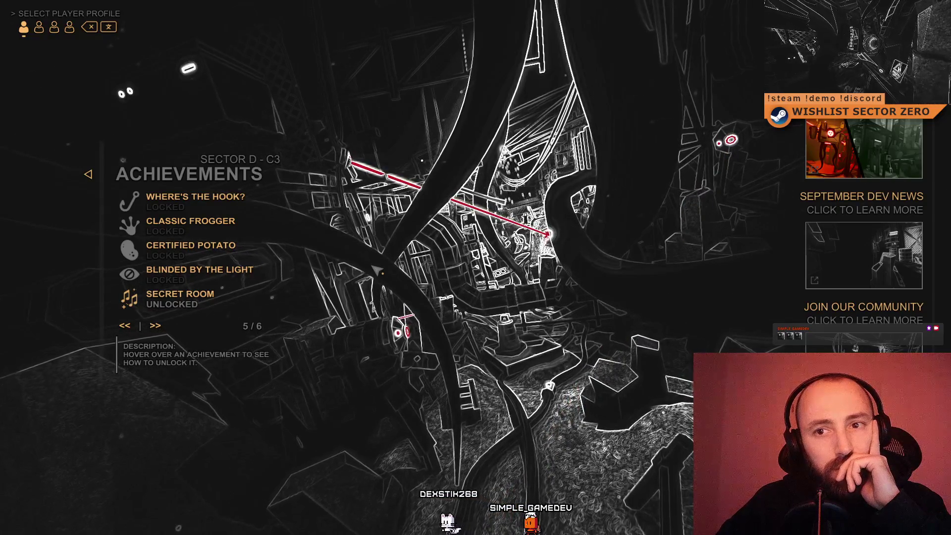
pyautogui.click(730, 140)
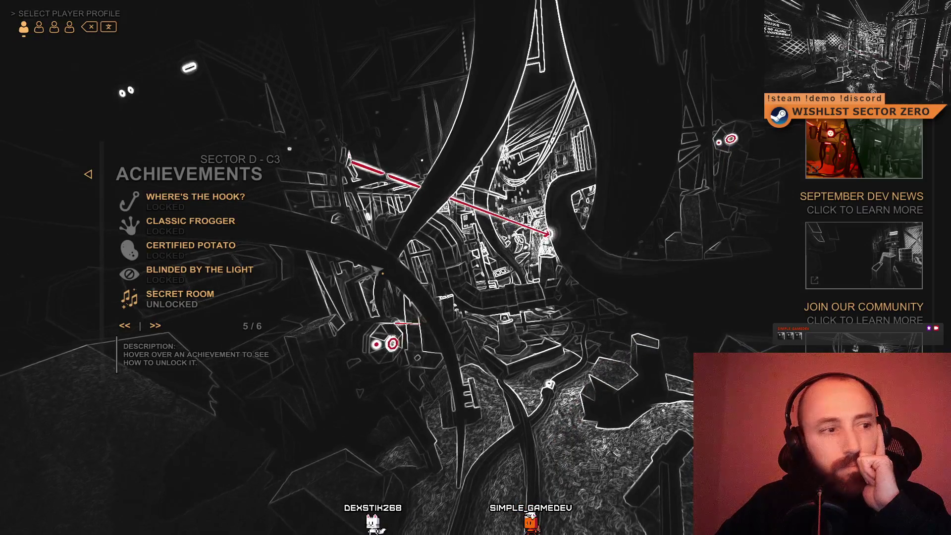
# Keep checking page 5 entries until Blinded by the Light shows the new eye icon.
pyautogui.click(730, 138)
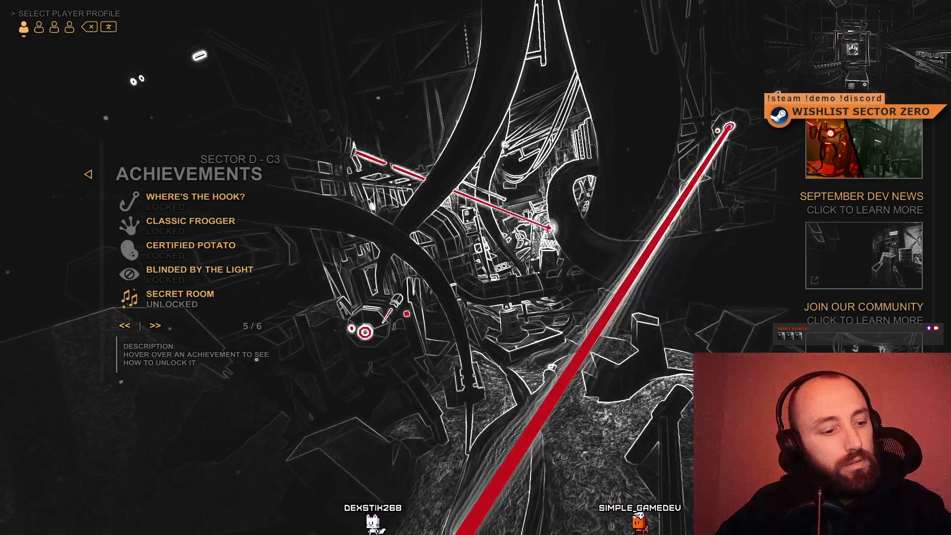
pyautogui.click(729, 126)
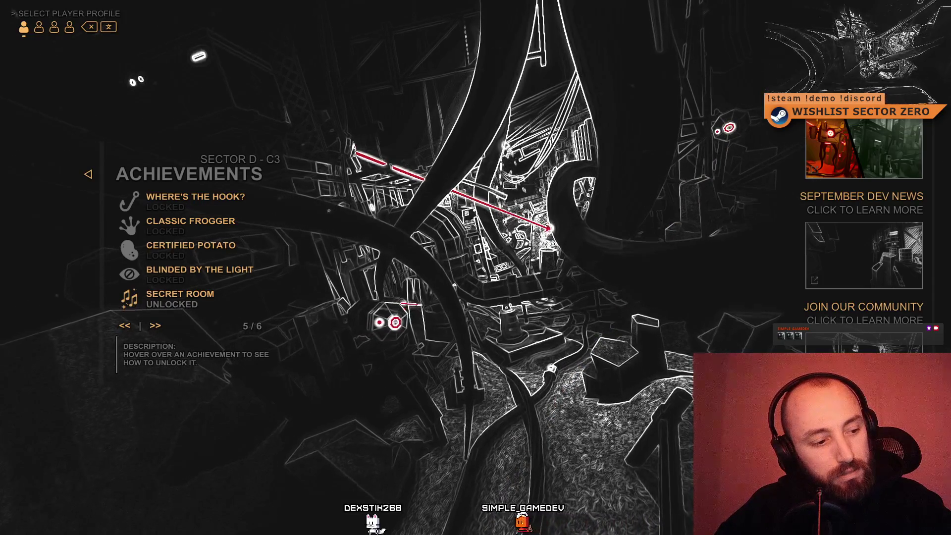
pyautogui.click(728, 127)
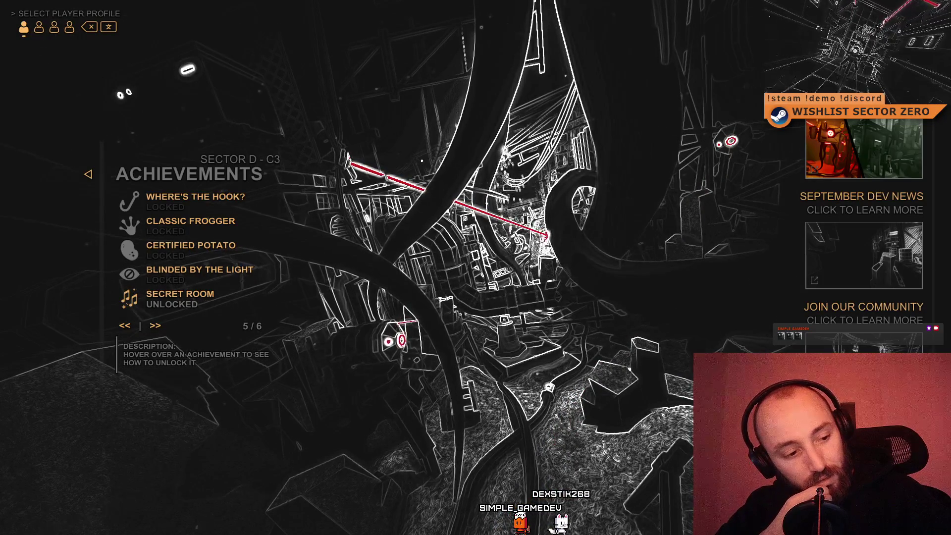
pyautogui.click(730, 141)
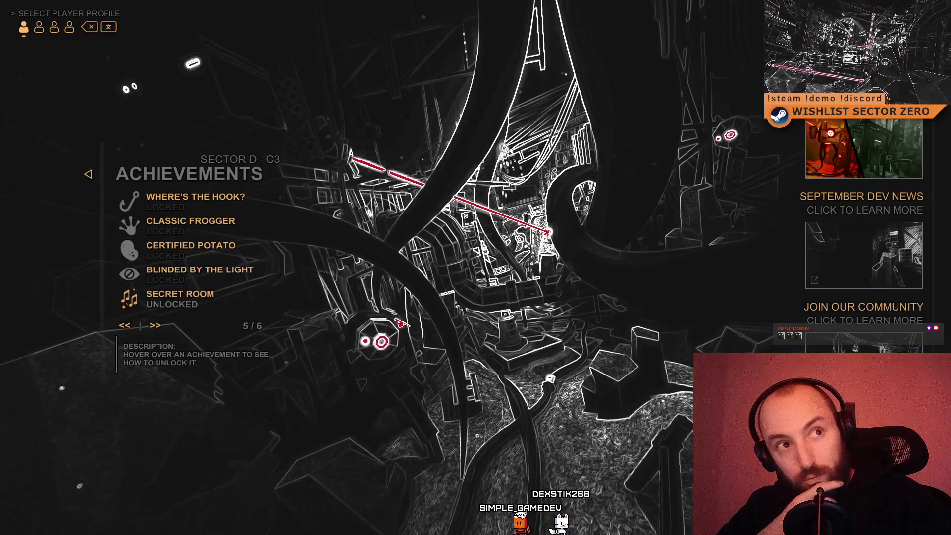
pyautogui.click(729, 133)
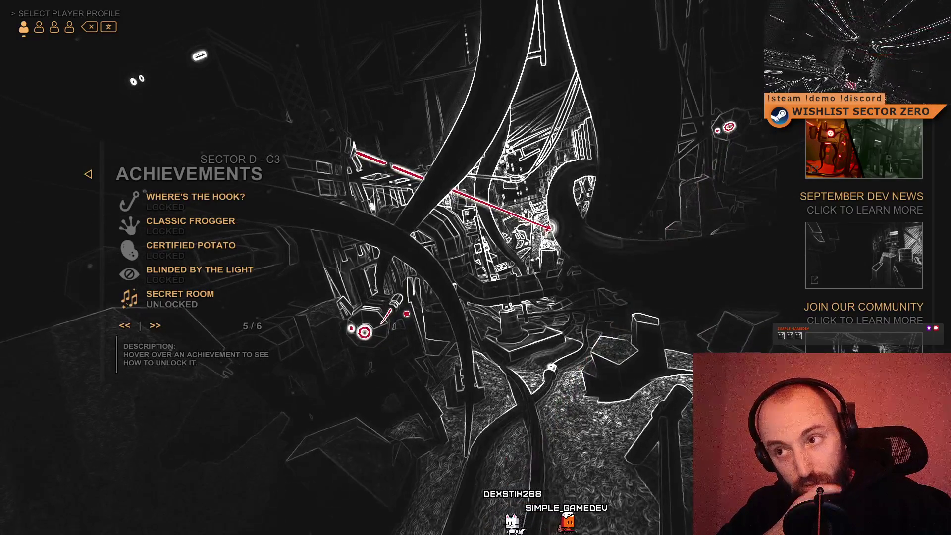
pyautogui.click(728, 127)
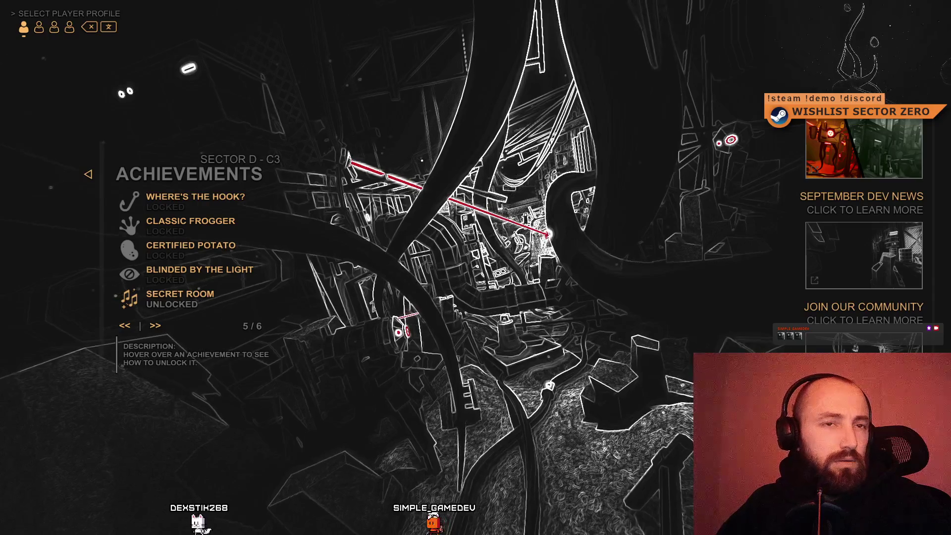
pyautogui.click(730, 140)
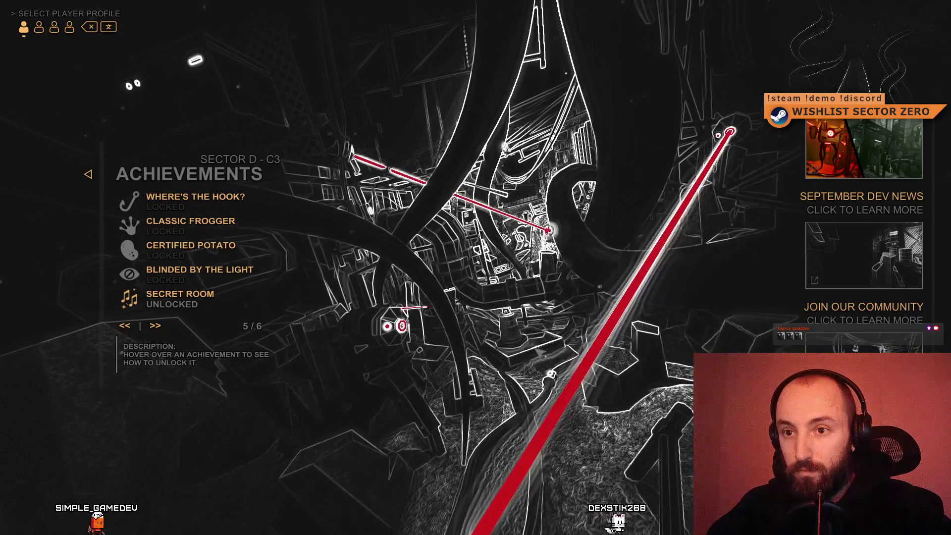
pyautogui.moveTo(287, 273)
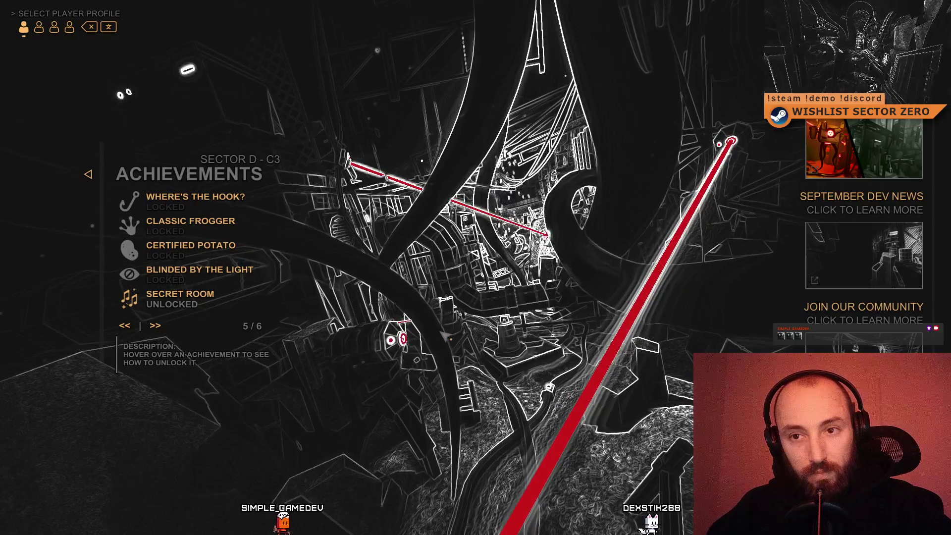
# Page back to achievements page 1 of 6, then forward to page 2.
pyautogui.click(131, 332)
pyautogui.click(132, 332)
pyautogui.click(132, 332)
pyautogui.click(131, 331)
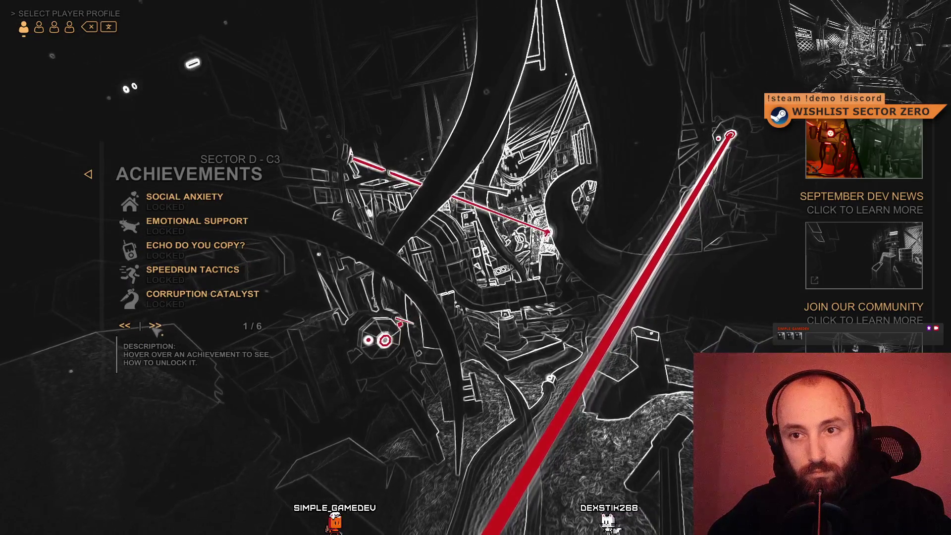
pyautogui.click(155, 326)
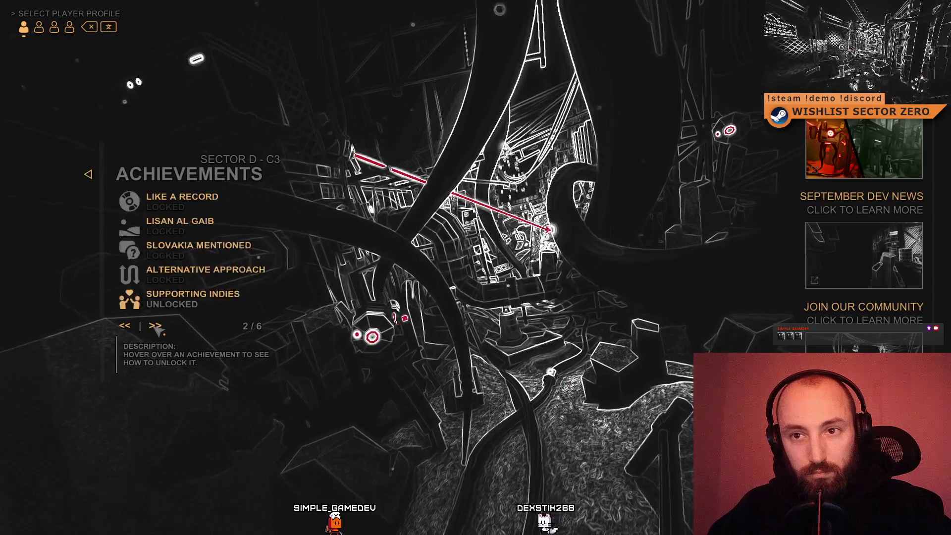
pyautogui.click(125, 326)
pyautogui.click(151, 327)
pyautogui.click(132, 331)
pyautogui.click(155, 326)
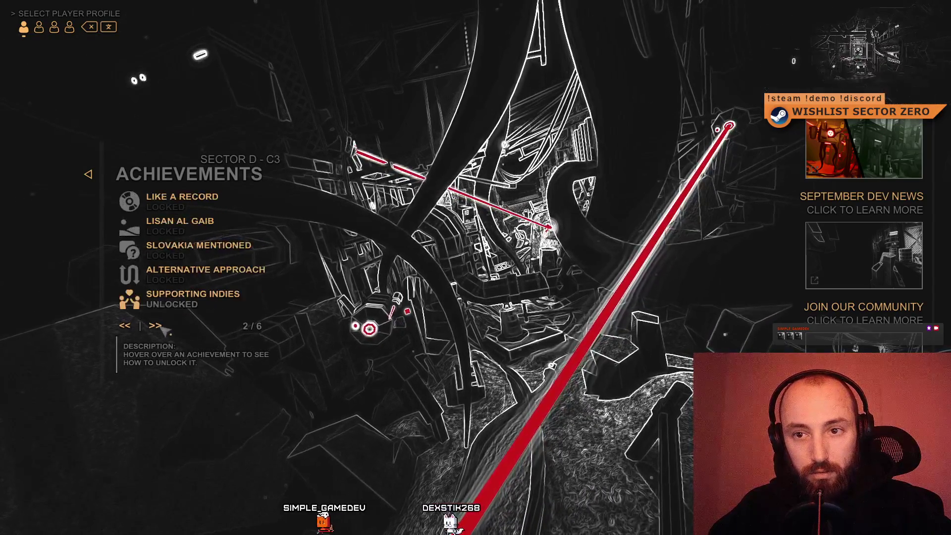
pyautogui.click(130, 327)
pyautogui.click(155, 327)
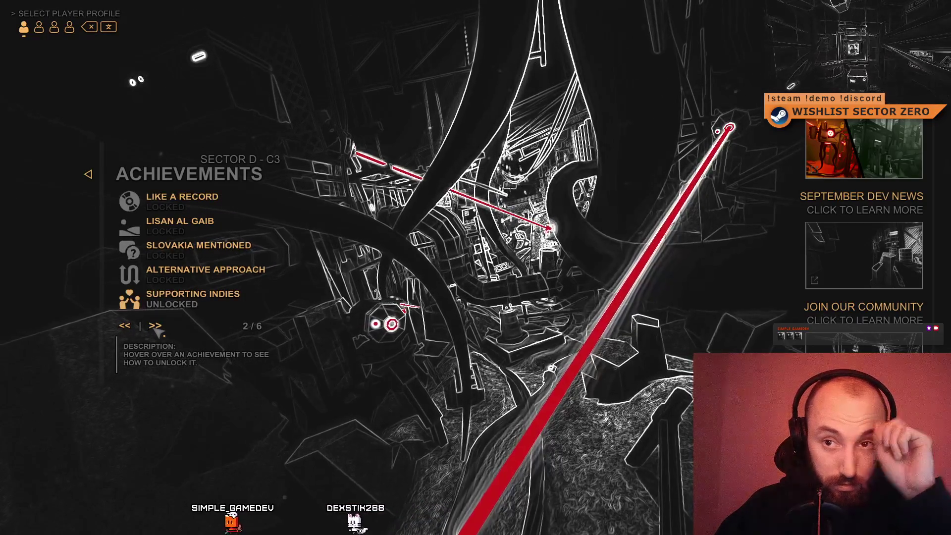
# Advance to page 4 of 6 (Lambda Loot to Knees Weak Arms Heavy) and leave fullscreen.
pyautogui.moveTo(133, 233)
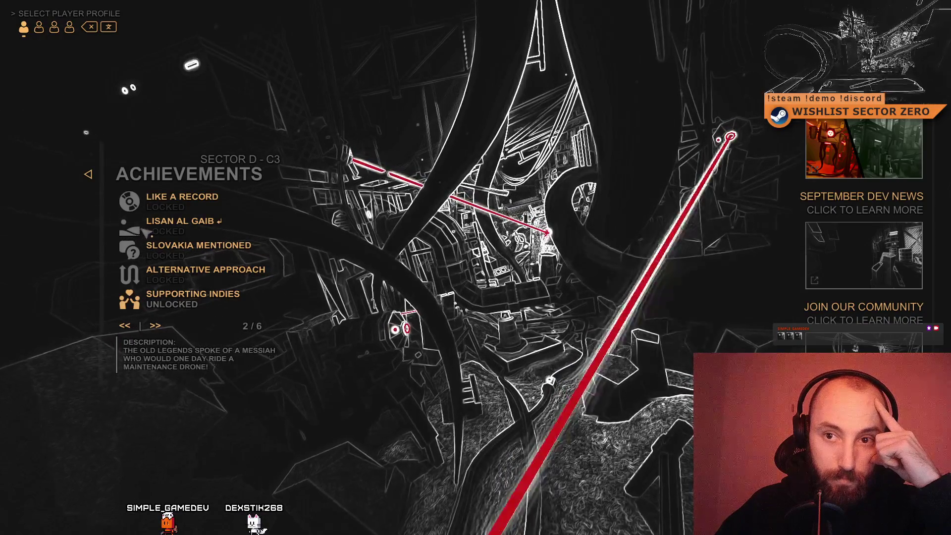
pyautogui.moveTo(133, 250)
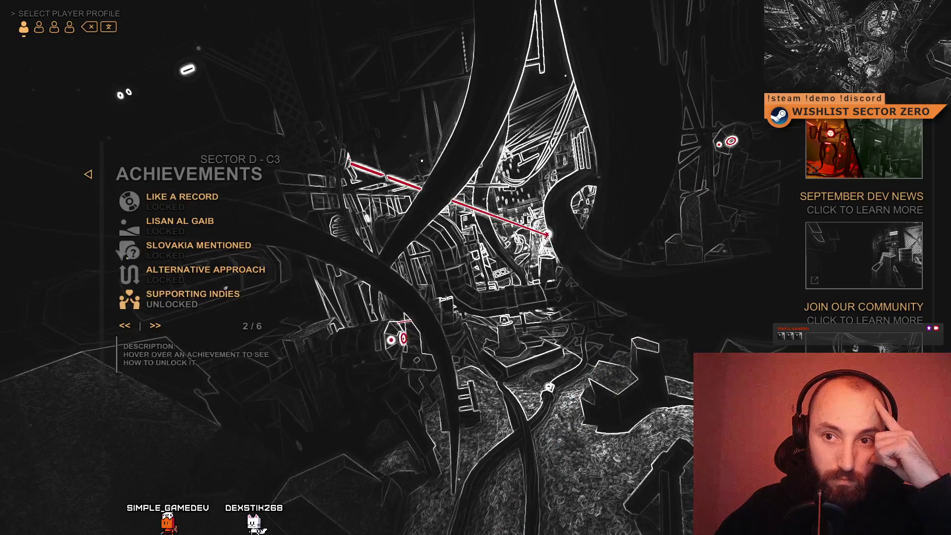
pyautogui.moveTo(141, 275)
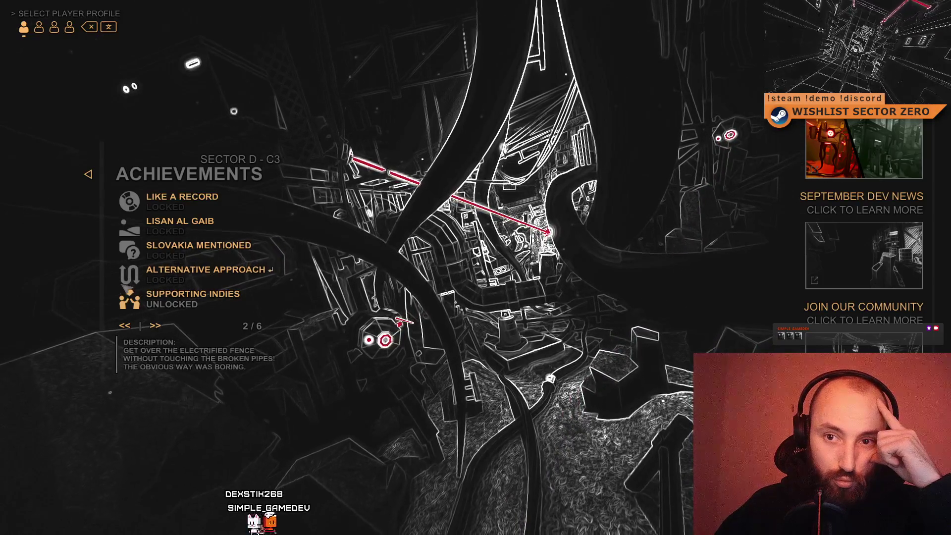
pyautogui.click(155, 326)
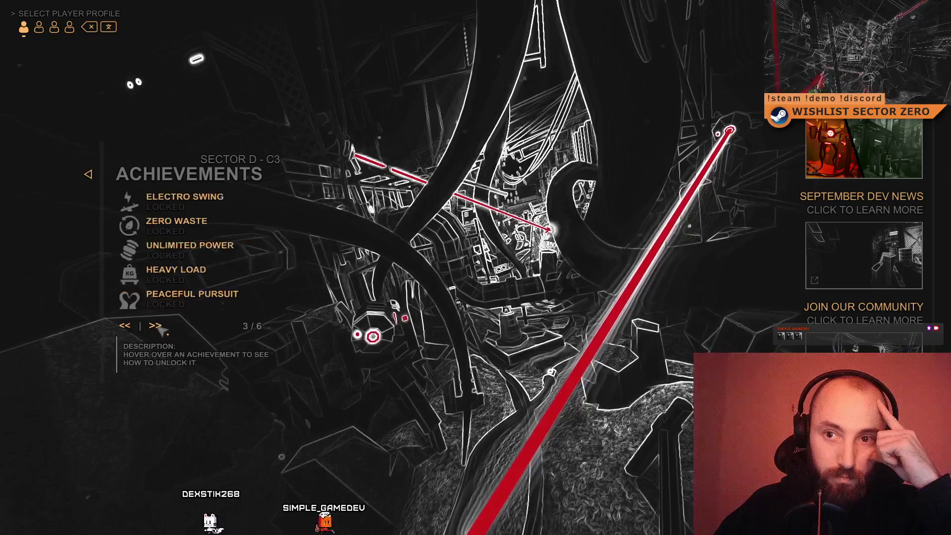
pyautogui.click(155, 326)
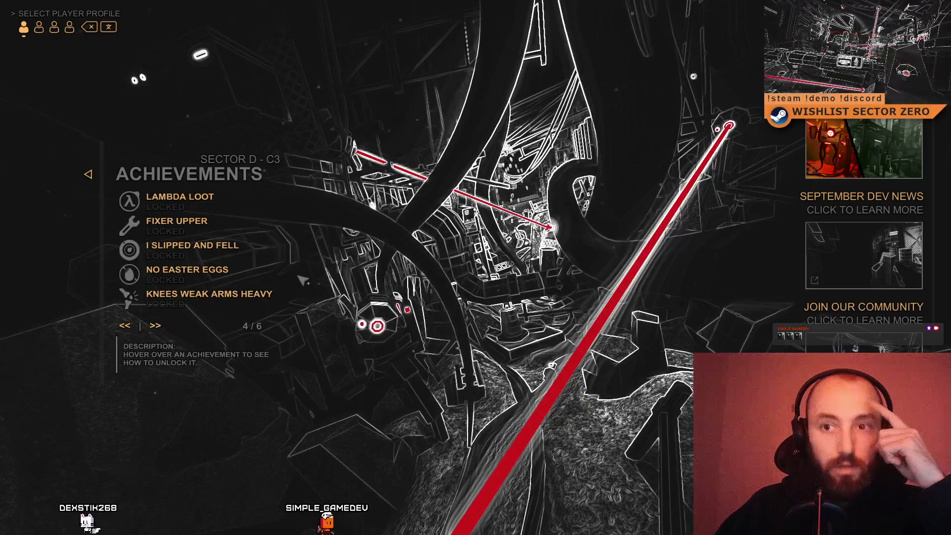
pyautogui.press('Escape')
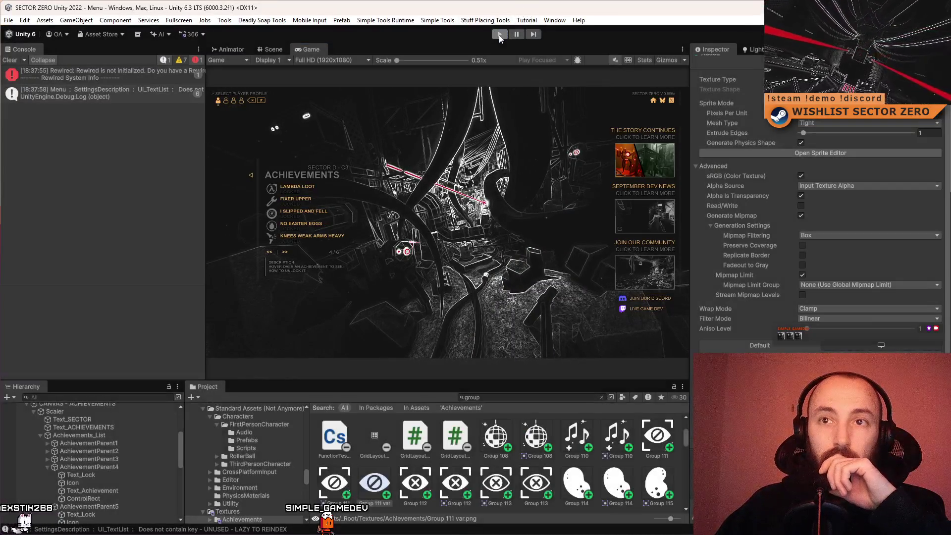
# Exit Play mode and clear all Console messages.
pyautogui.click(499, 34)
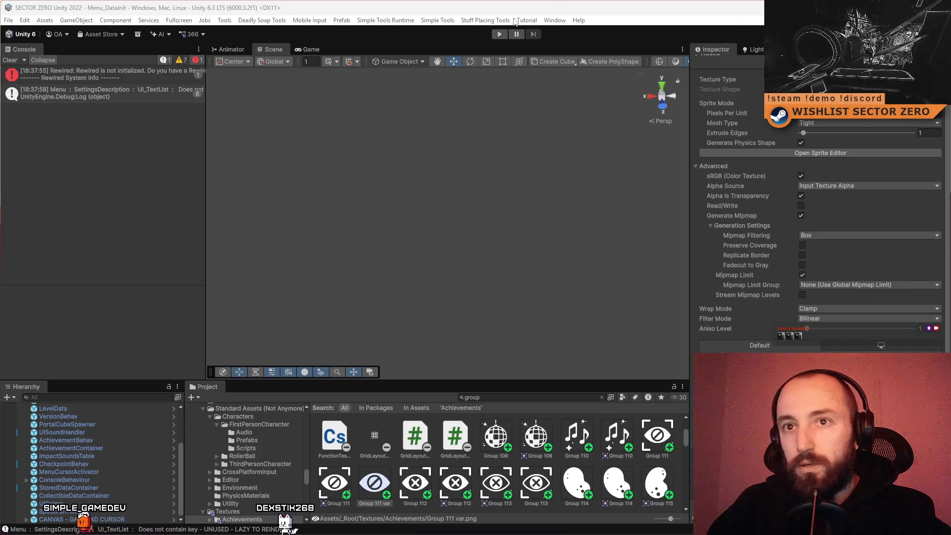
pyautogui.click(13, 60)
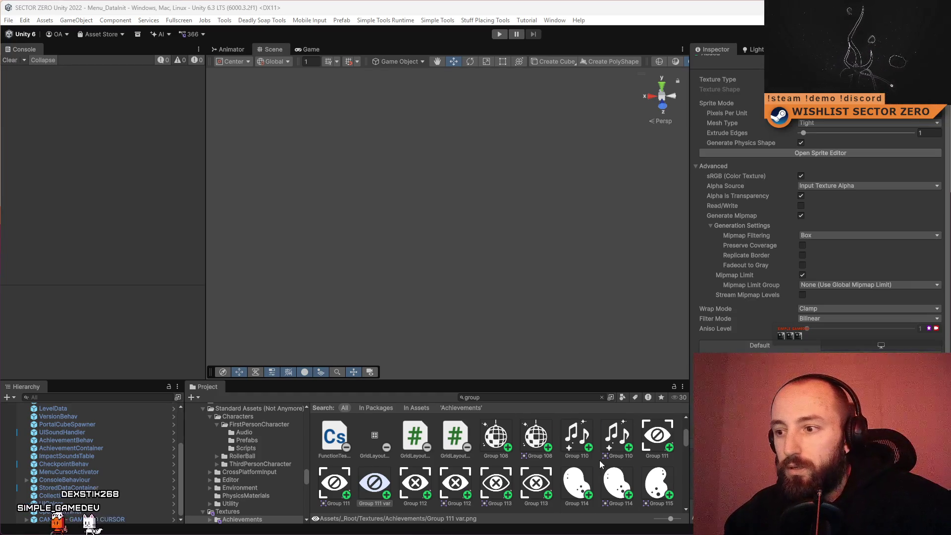
pyautogui.scroll(-2, 599, 459)
pyautogui.scroll(-3, 688, 440)
pyautogui.moveTo(686, 444)
pyautogui.mouseDown()
pyautogui.moveTo(681, 484)
pyautogui.moveTo(679, 420)
pyautogui.mouseUp()
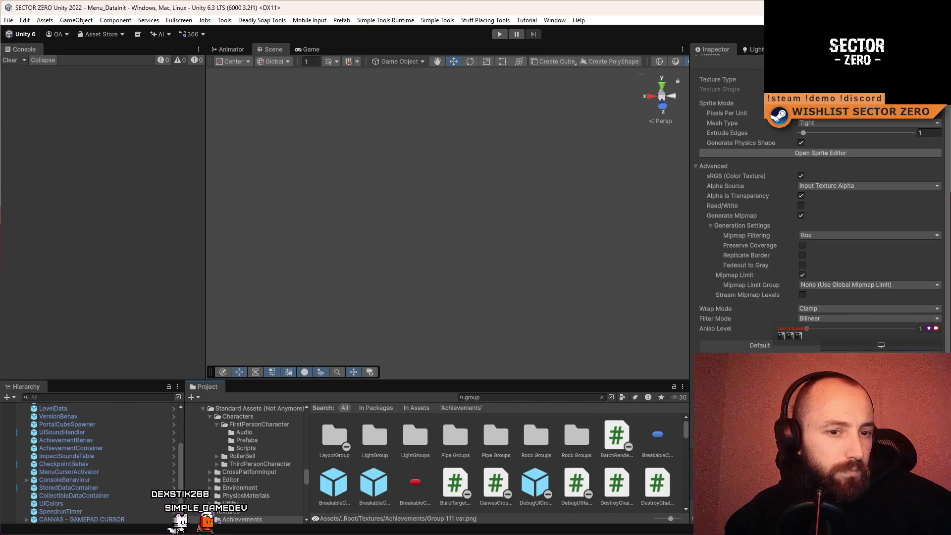
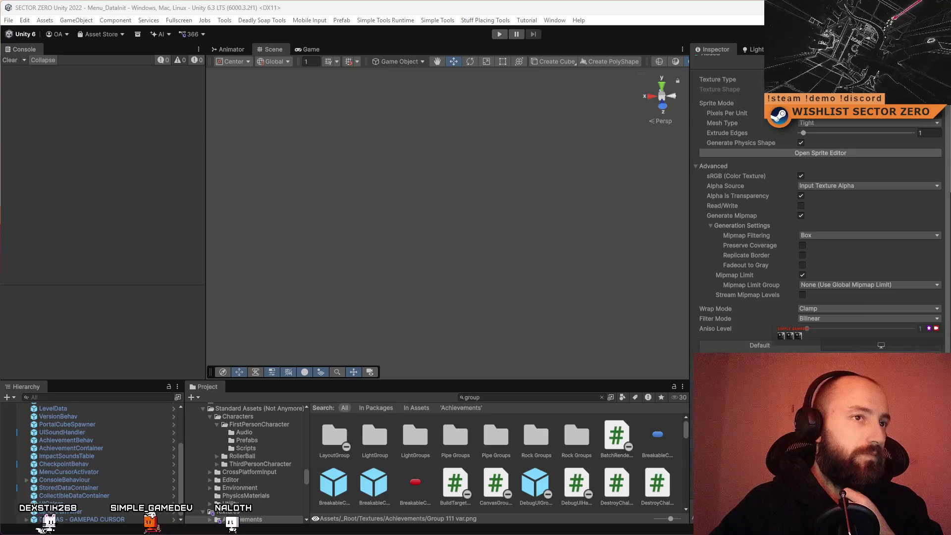
# Switch from the Unity editor to the browser showing the SECTOR ZERO store page editor.
pyautogui.hotkey('alt', 'Tab')
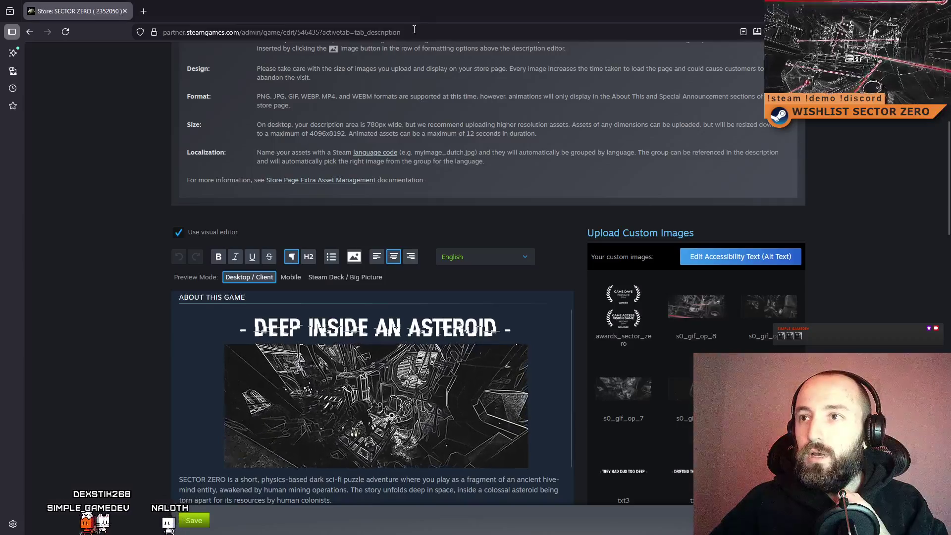
# Switch the description language to Norwegian and scroll through the translated text and feature list.
pyautogui.scroll(-3, 578, 265)
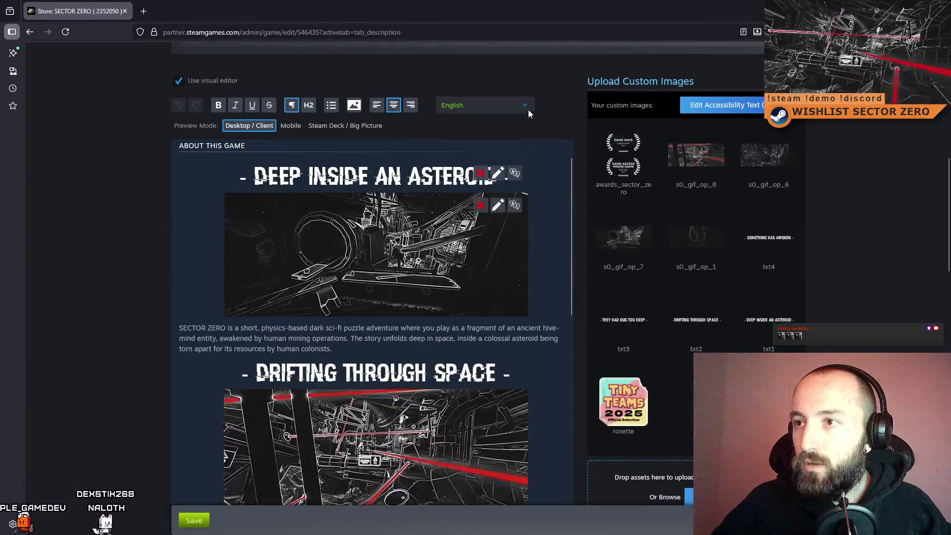
pyautogui.click(528, 109)
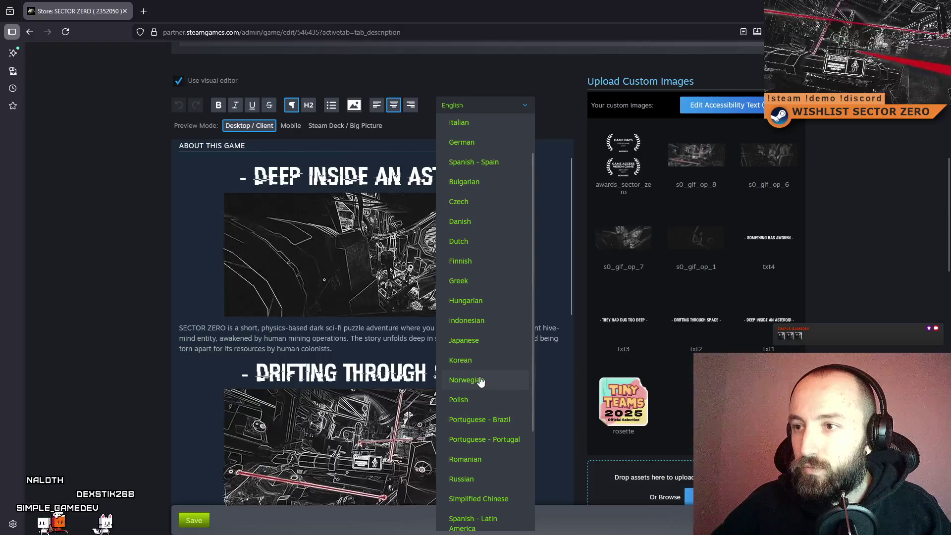
pyautogui.click(483, 380)
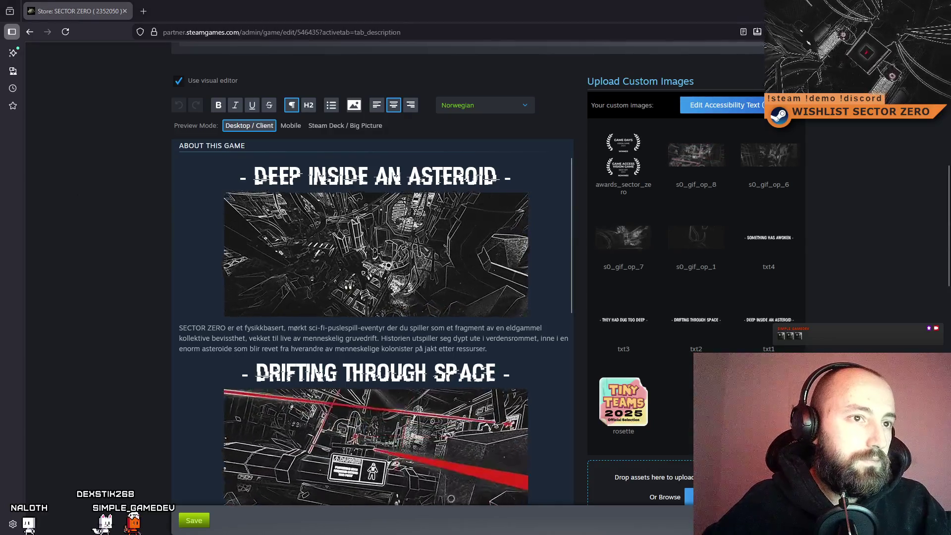
pyautogui.moveTo(296, 277)
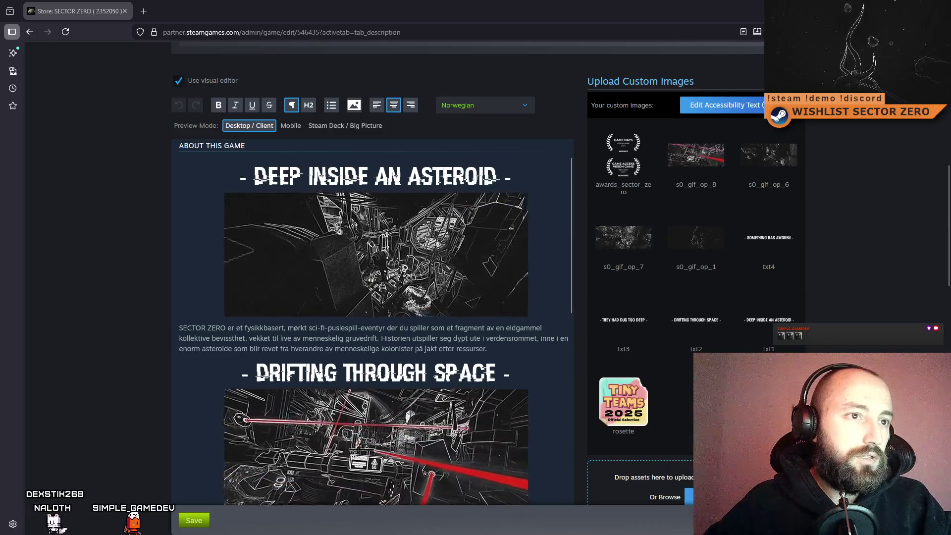
pyautogui.moveTo(228, 407)
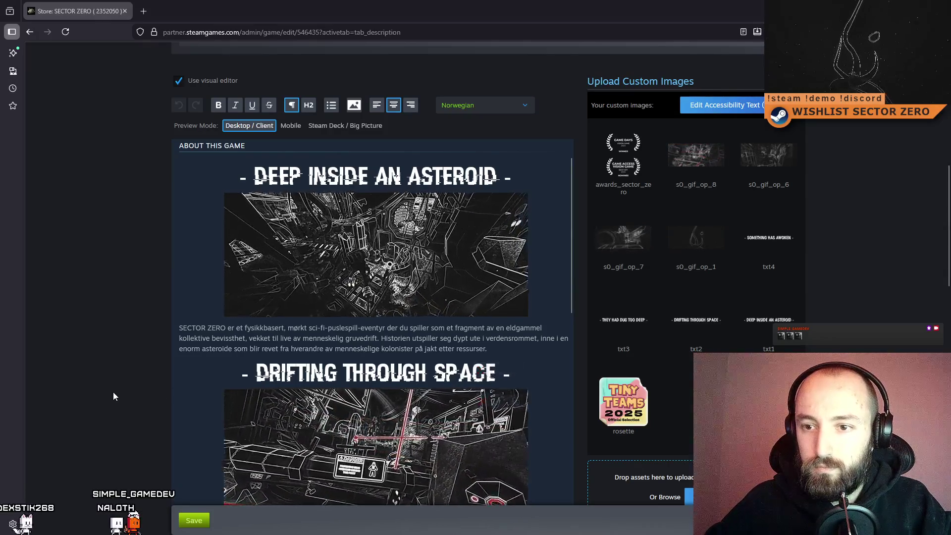
pyautogui.scroll(-7, 260, 391)
pyautogui.scroll(-10, 280, 376)
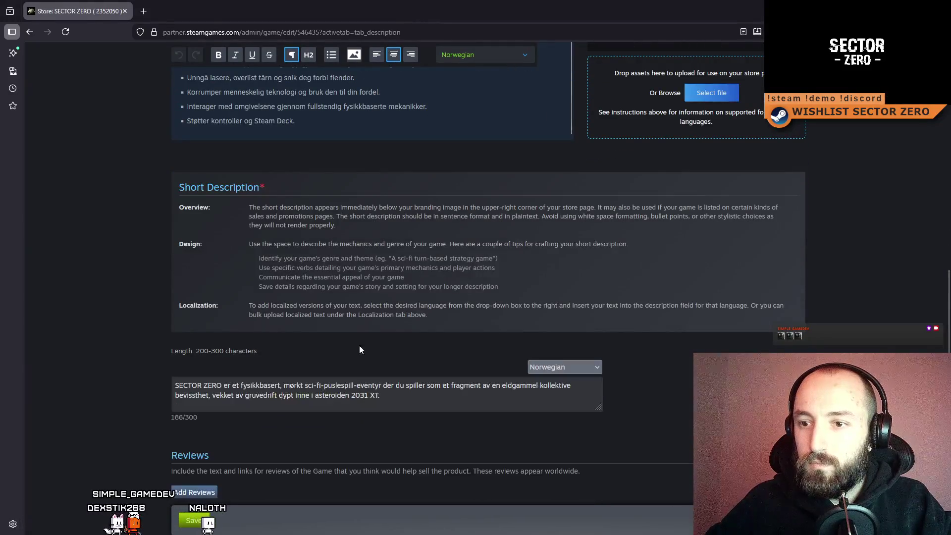
# Paste the new Norwegian short description over the old one, reaching 180/300 characters.
pyautogui.click(420, 393)
pyautogui.hotkey('ctrl', 'a')
pyautogui.write('SECTOR ZERO er et fysikkbasert mørk sci-fi gåte-plattformspill hvor du spiller som et fragment av en kollektiv bevissthetsenhet, vekket av gruvearbeid dypt inn i asteroide 2031 XT')
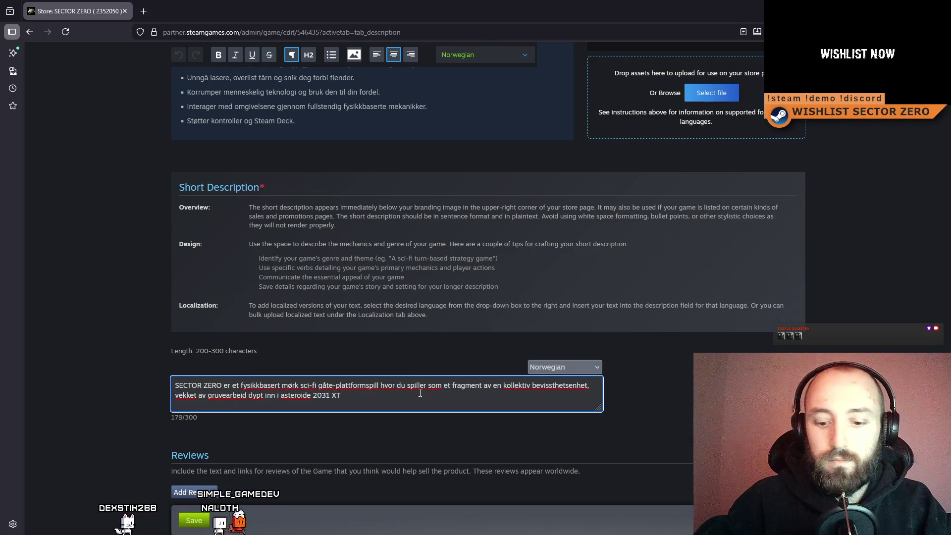
pyautogui.click(661, 402)
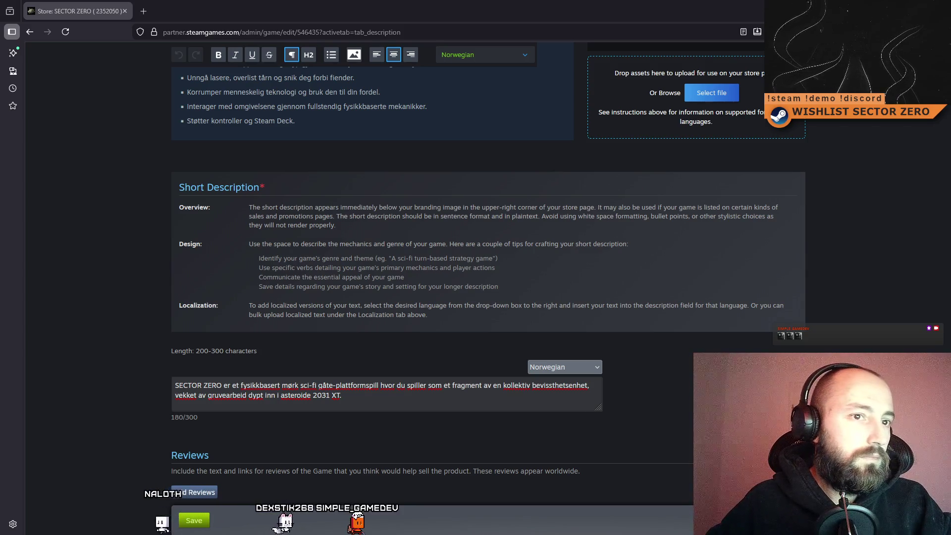
pyautogui.scroll(15, 360, 292)
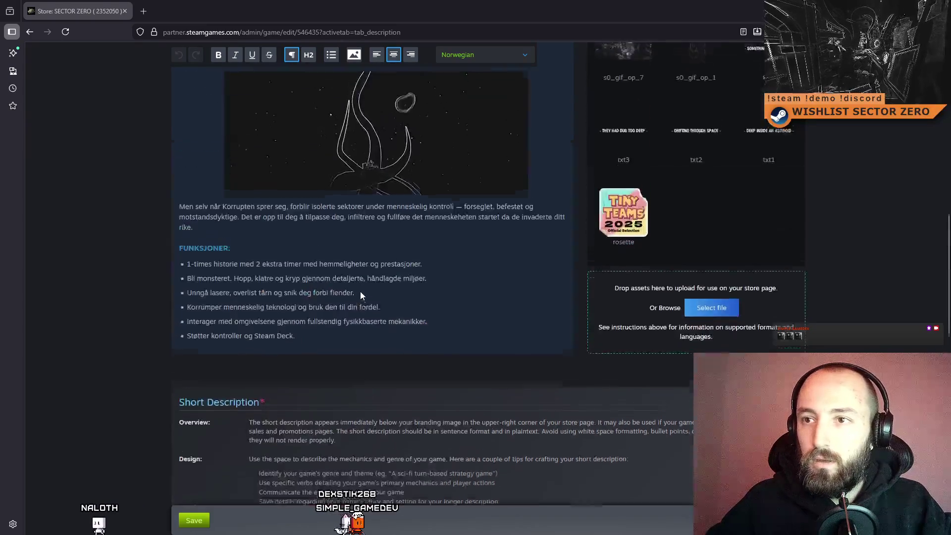
# Paste revised Norwegian translations over the first and second About This Game paragraphs.
pyautogui.scroll(-12, 345, 295)
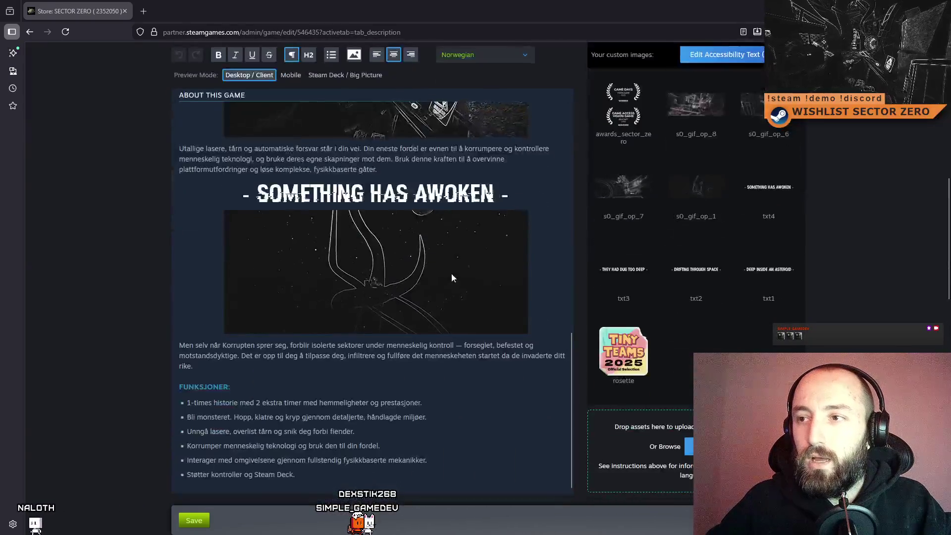
pyautogui.scroll(3, 427, 296)
pyautogui.scroll(3, 426, 296)
pyautogui.scroll(-4, 427, 296)
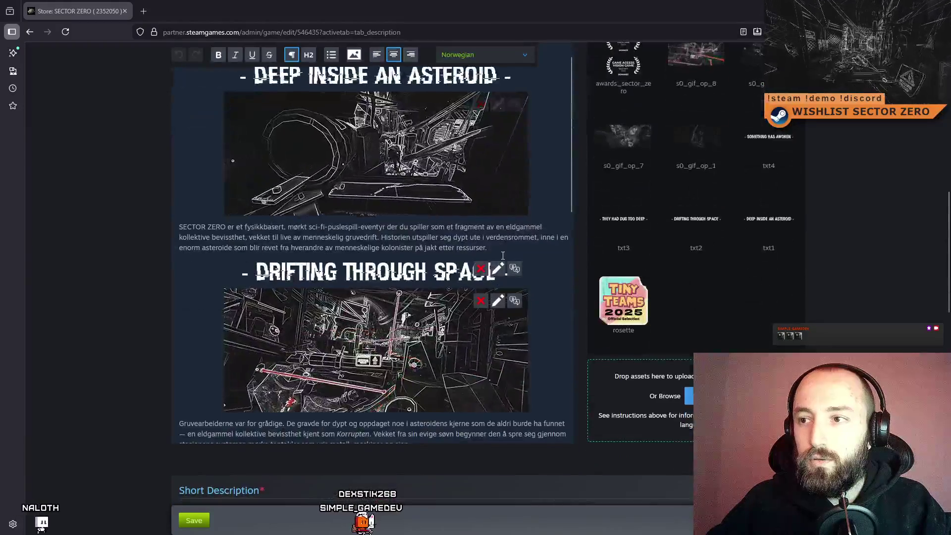
pyautogui.moveTo(488, 248); pyautogui.dragTo(157, 230)
pyautogui.write('SECTOR ZERO er et fysikkbasert mørk sci-fi gåte-plattformspill hvor du spiller som et fragment av en kollektiv bevissthetsenhet, vekket av menneskelig gruvearbeid. Historien tar sted ut i verdensrommet, inni en gigantisk asteroide som blir tatt fra hverandre for ressursene dens av menneskelige kolonister.')
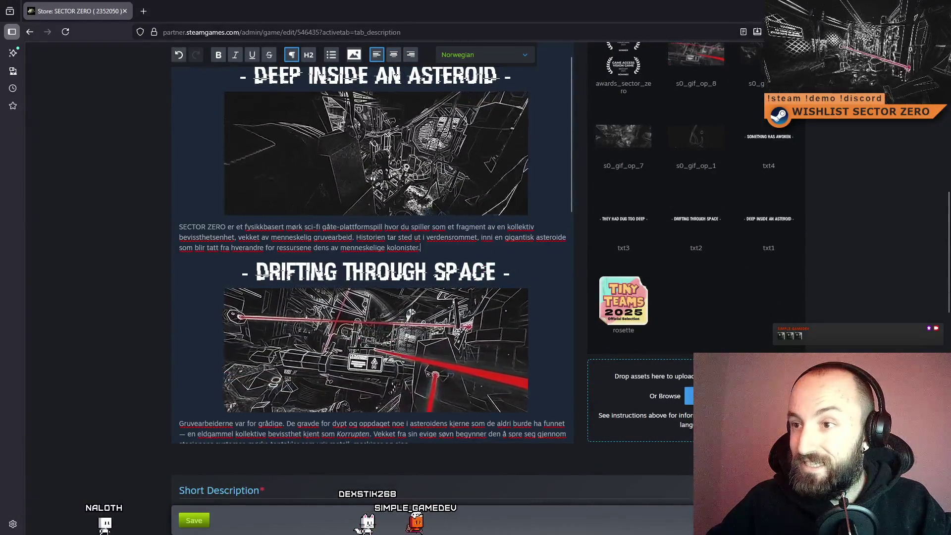
pyautogui.hotkey('ctrl', 'z')
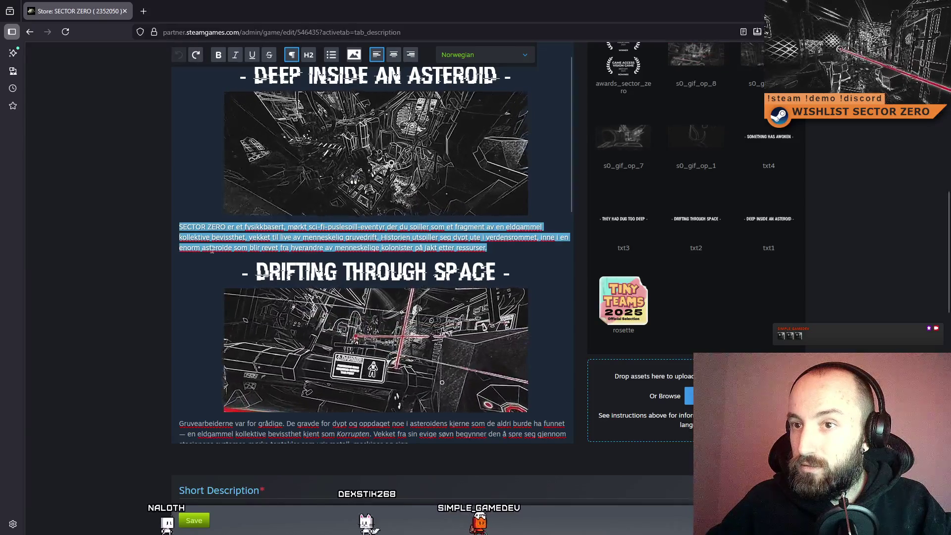
pyautogui.write('SECTOR ZERO er et fysikkbasert mørk sci-fi gåte-plattformspill hvor du spiller som et fragment av en kollektiv bevissthetsenhet, vekket av menneskelig gruvearbeid. Historien tar sted ut i verdensrommet, inni en gigantisk asteroide som blir tatt fra hverandre for ressursene dens av menneskelige kolonister.')
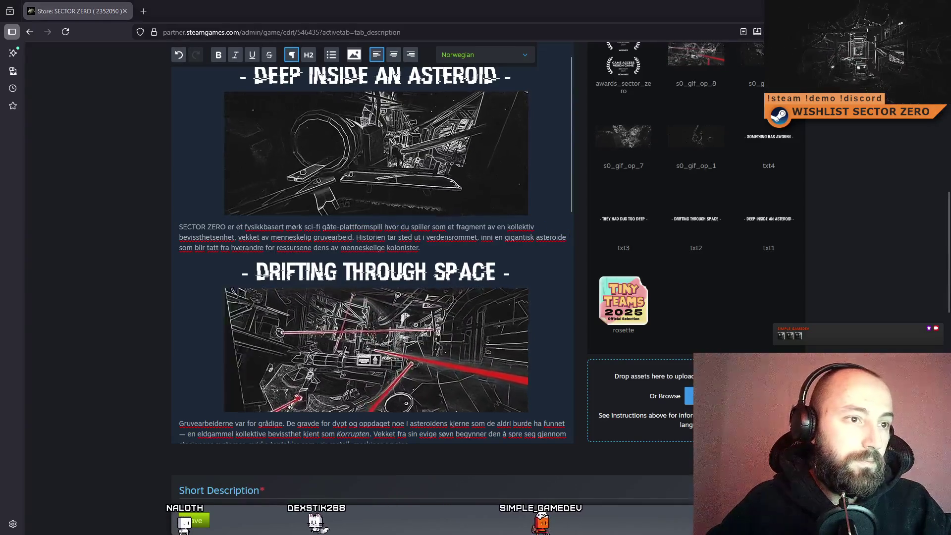
pyautogui.scroll(-3, 448, 289)
pyautogui.moveTo(447, 289); pyautogui.dragTo(91, 269)
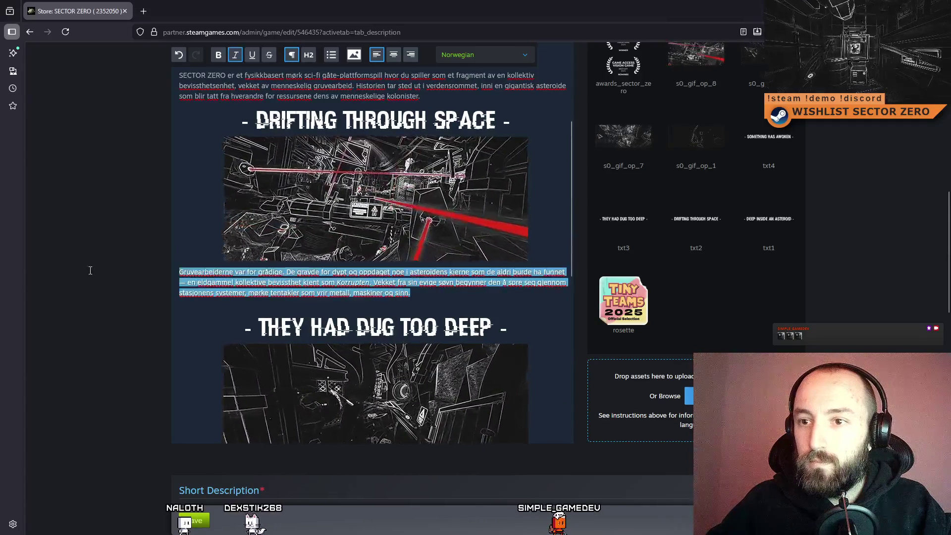
pyautogui.write('Gruvearbeiderne var for gråde. De gravde for dypt, og inni asteroidens kjerne fant de noe de var aldri ment å finne. En eldgammel kollektiv bevisthetsenhet kjent som Korrupsjonen. Vekket fra dens evige søvn, begynner den å spre seg gjennom stasjonens systemer, dens mørke ranker vrir metall, maskineri og sinn uten videre.')
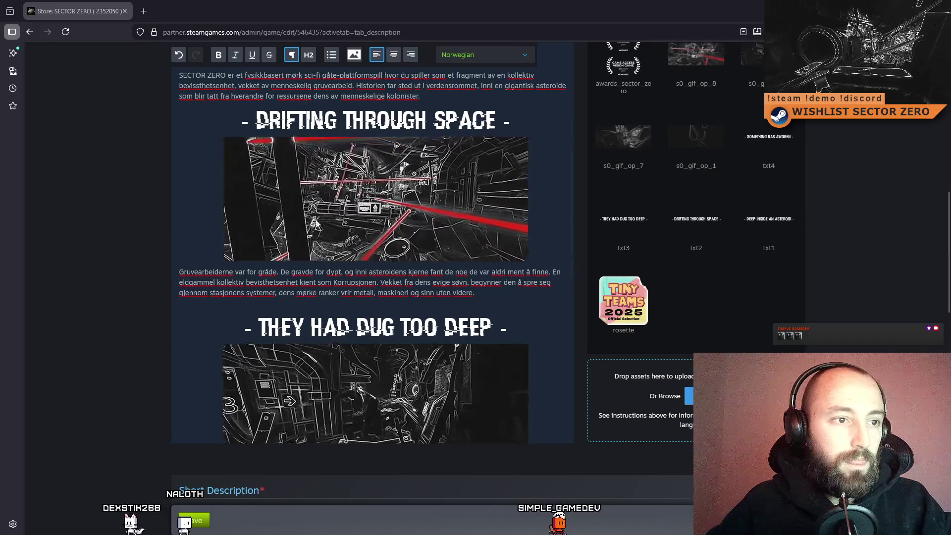
# Replace the third paragraph and the one above the Funksjoner list with revised translations.
pyautogui.scroll(-3, 376, 207)
pyautogui.scroll(-1, 375, 207)
pyautogui.moveTo(378, 298); pyautogui.dragTo(131, 269)
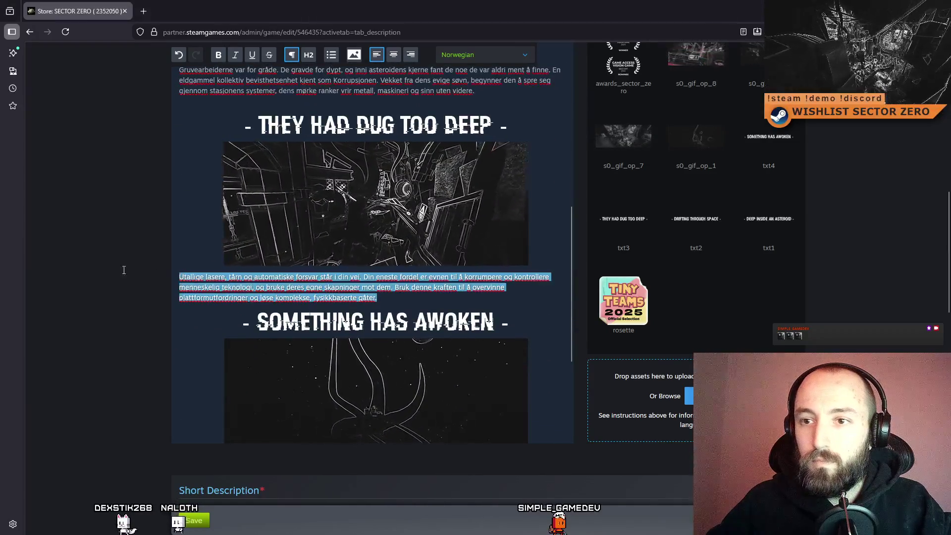
pyautogui.write('Utallelige lasere, tårn, og automatisrte forsvarssystemer står i din vei. Din eneste fordel ligger i evnen din til å gjøre menneskelig teknologi korrupt og ta det over, som vender deres egne kreasjoner mot dem. Bruk denne evnen til å overkomme platformsbaserte utfordringer og løse innviklede fysikkbaserte gåter.')
pyautogui.hotkey('ctrl', 'z')
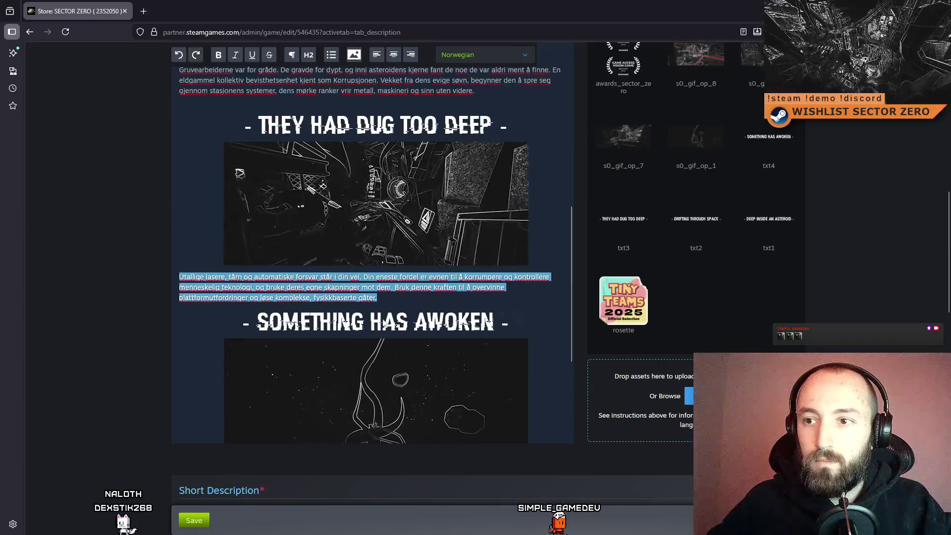
pyautogui.moveTo(388, 303); pyautogui.dragTo(183, 284)
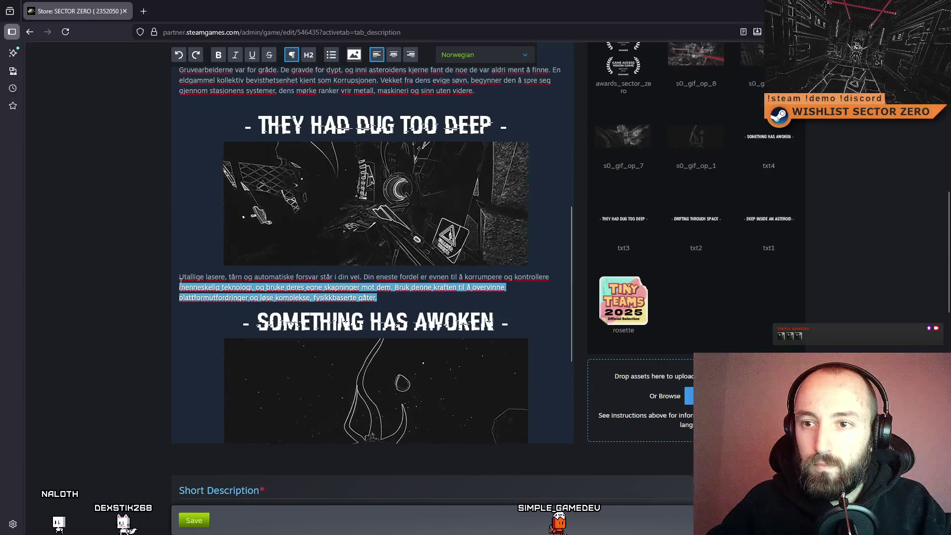
pyautogui.hotkey('ctrl', 'v')
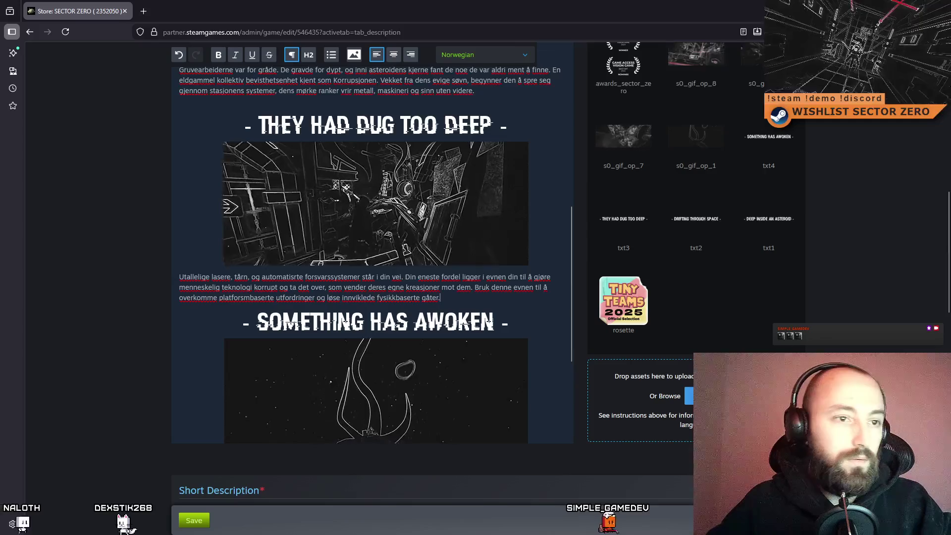
pyautogui.scroll(-3, 182, 323)
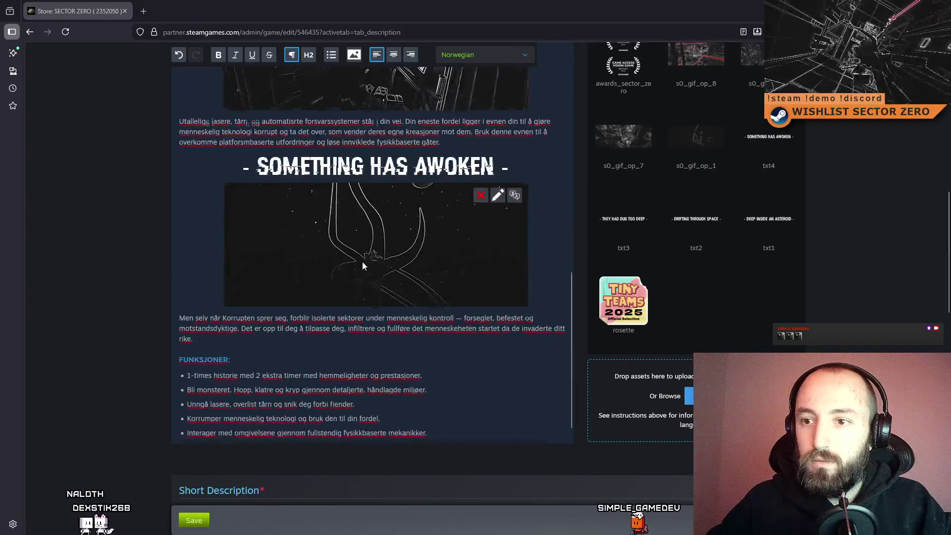
pyautogui.moveTo(183, 323); pyautogui.dragTo(179, 294)
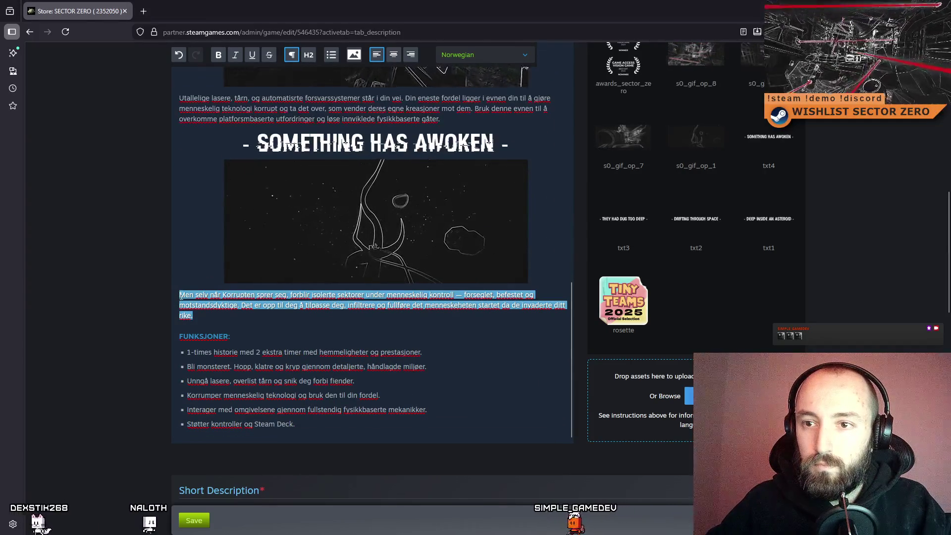
pyautogui.write('Men selv når Korrupsjonen spres, er isolerte sektorer fortsatt under menneskelig kontroll, forseglet, befestet, og trossende. Det er opp til deg å utvikle, infiltrere og gjøre ferdig det menneskeheten begynte når de invaderte domenet ditt.')
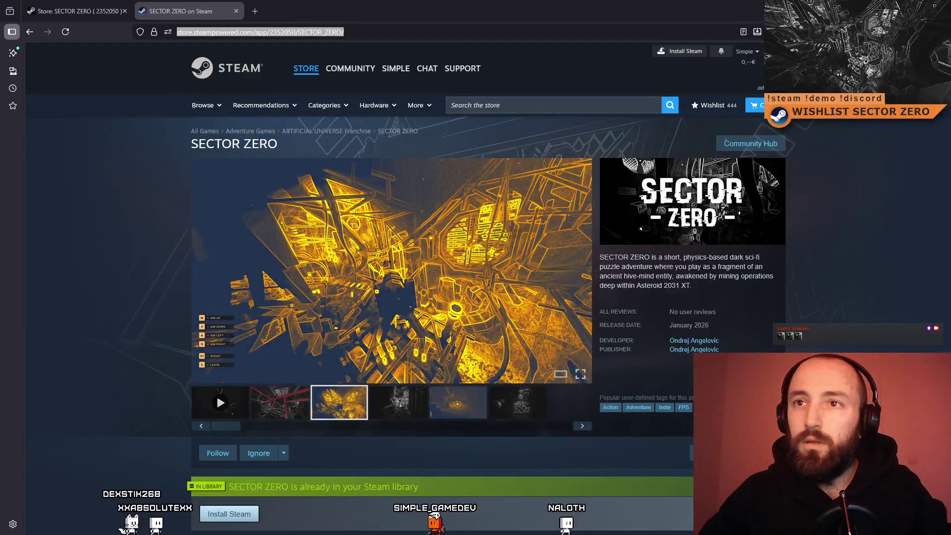
# Reload the live SECTOR ZERO store page, then minimize the browser to return to Unity.
pyautogui.press('Return')
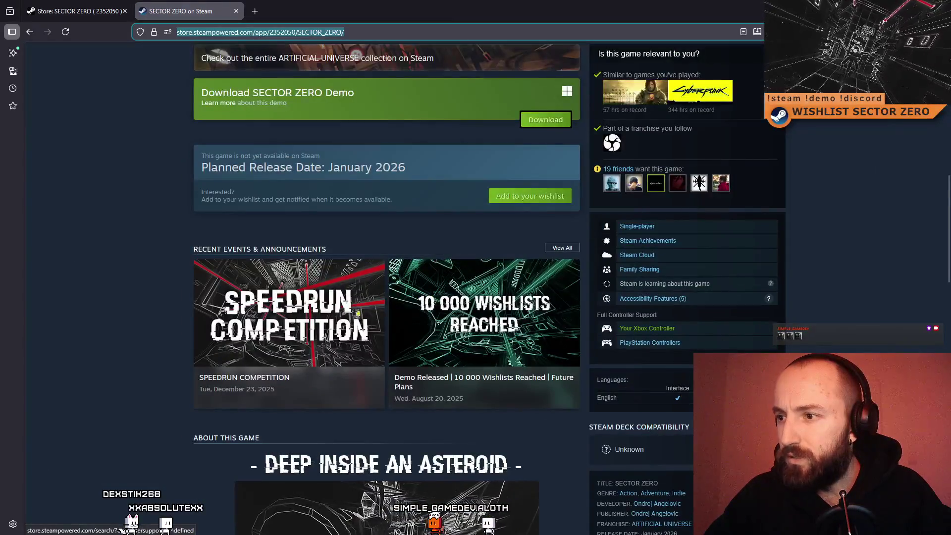
pyautogui.doubleClick(484, 4)
pyautogui.press('super+Down')
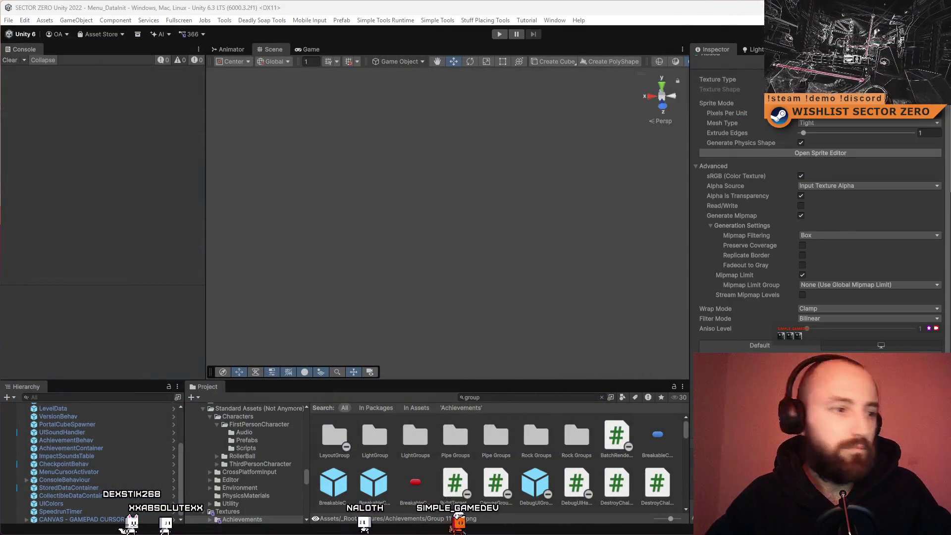